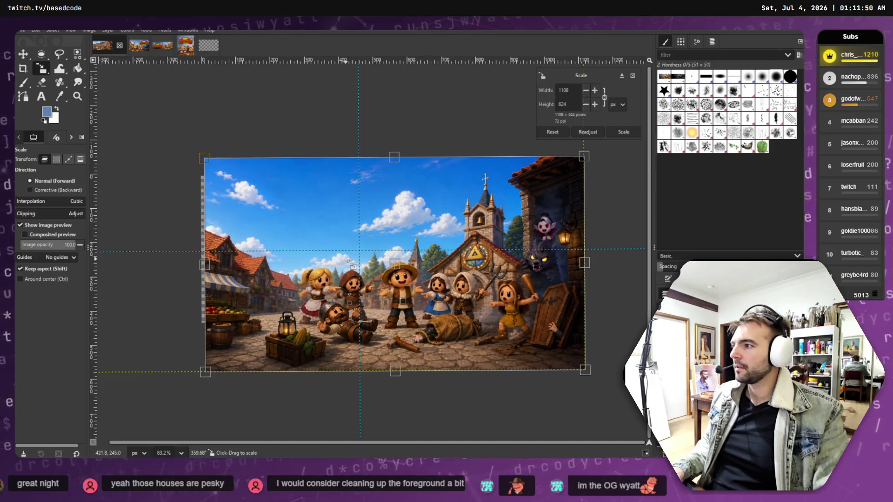
Scale the village key art to 922×519 and nudge it slightly right and down.
mouse_move(521, 324)
left_mouse_down()
mouse_move(465, 288)
mouse_move(496, 305)
left_mouse_up()
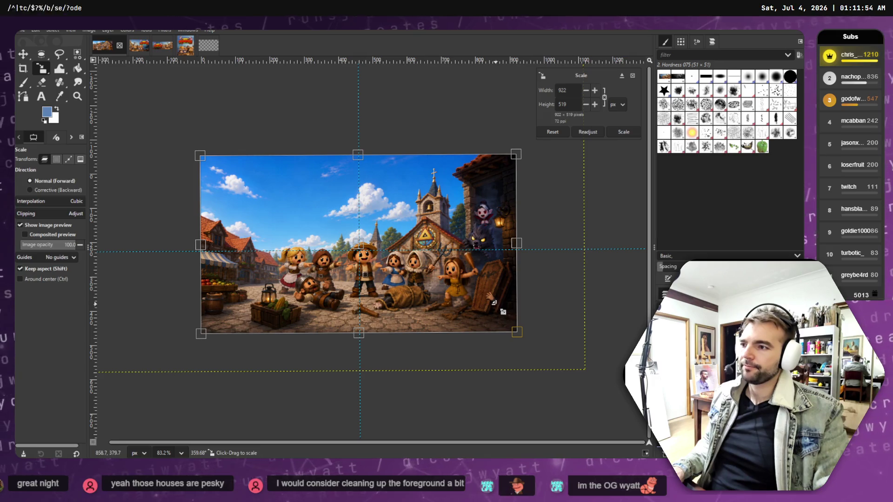
key("Return")
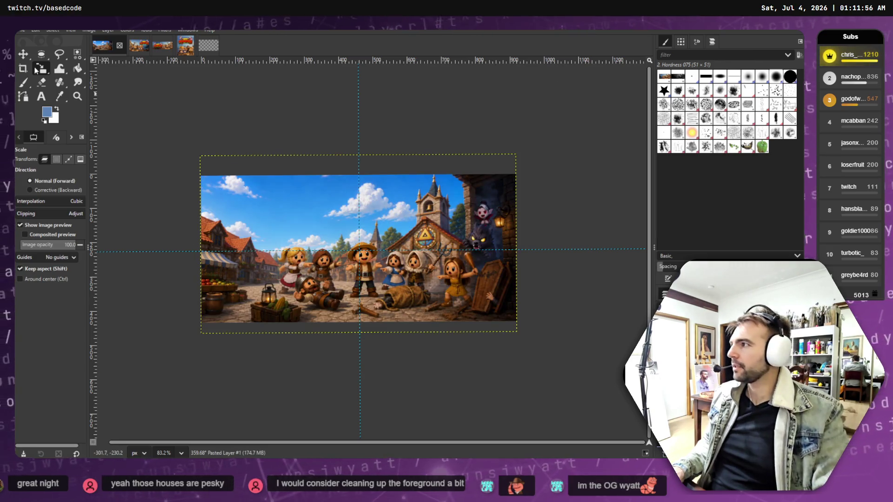
left_click(22, 54)
left_click_drag(298, 211, 298, 213)
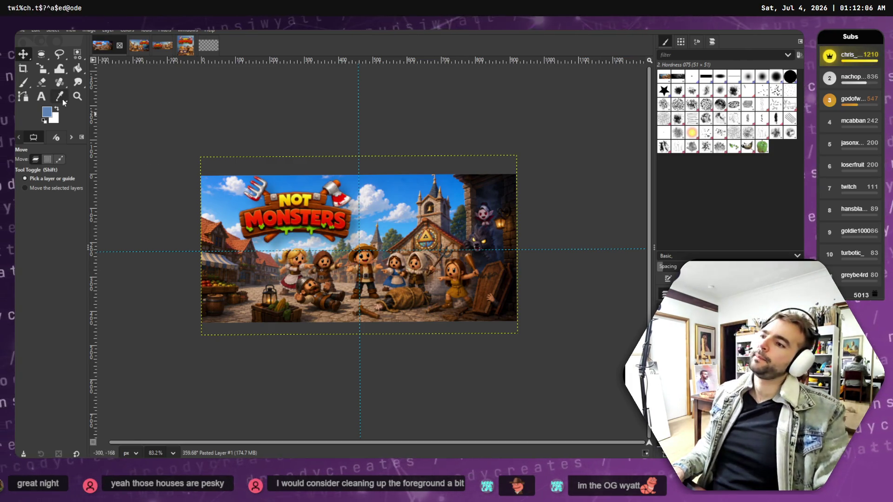
Nudge the layer a few pixels down and lower the Not Monsters logo about 21 px.
left_click_drag(356, 210, 358, 212)
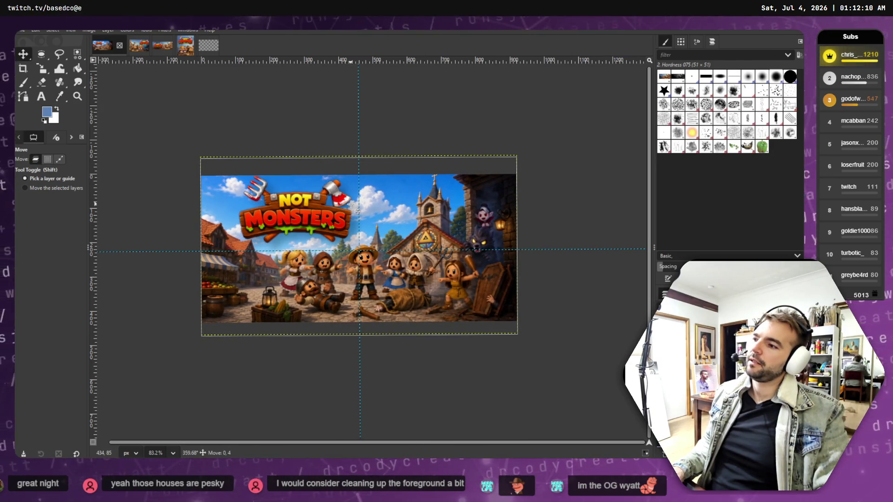
mouse_move(278, 207)
left_mouse_down()
mouse_move(279, 219)
mouse_move(291, 214)
left_mouse_up()
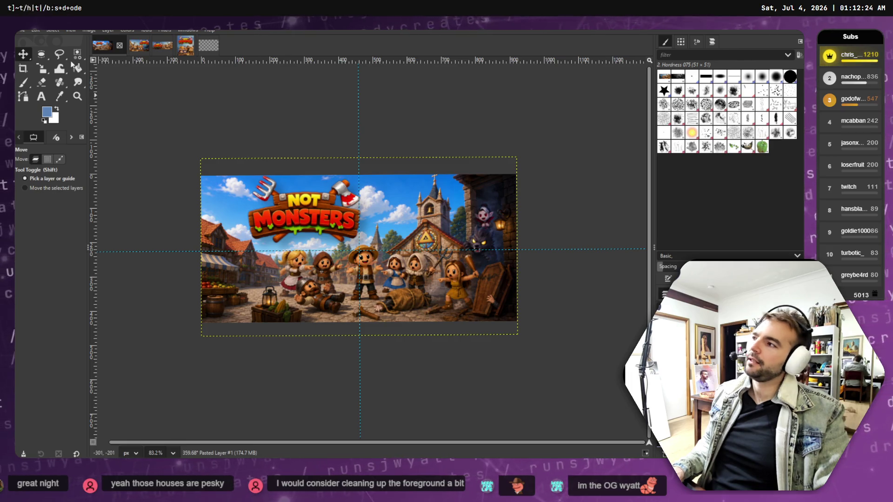
left_click(22, 30)
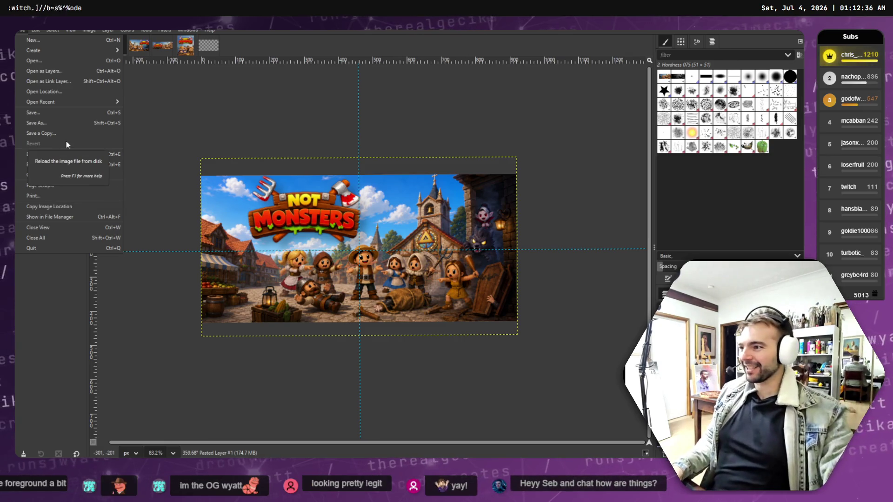
left_click(62, 127)
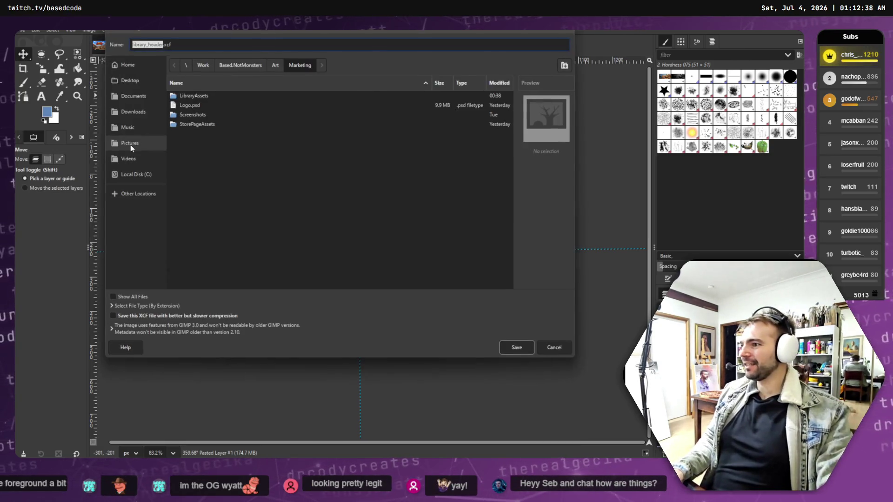
left_click(197, 115)
left_click(202, 125)
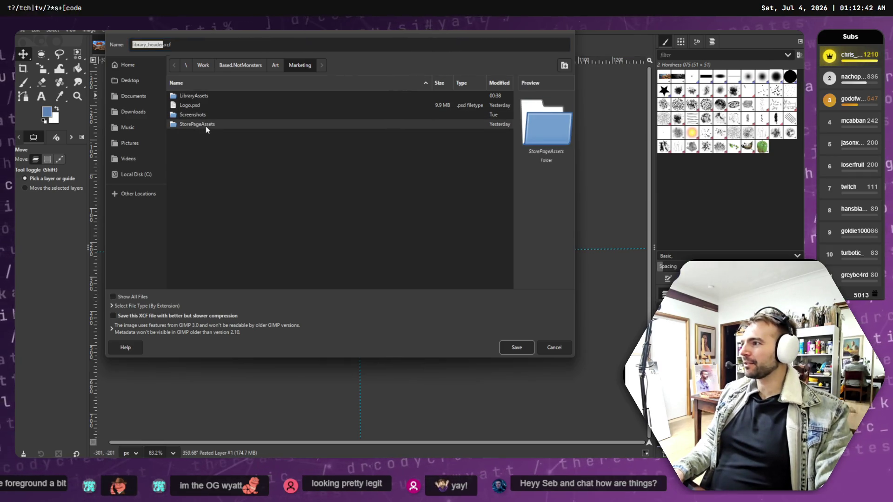
left_click(549, 345)
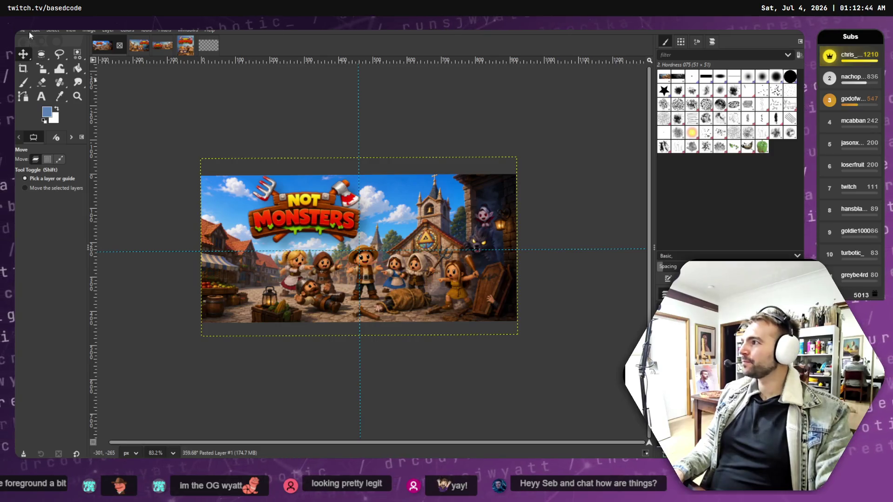
left_click(29, 32)
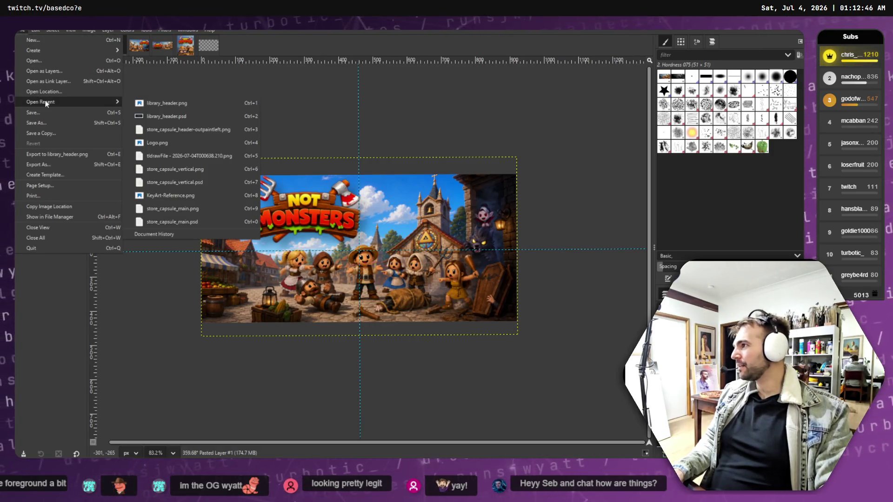
left_click(44, 113)
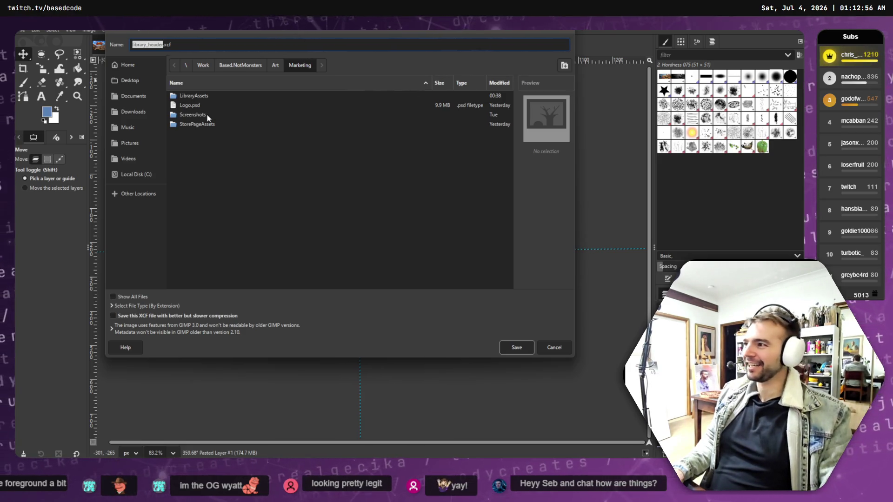
double_click(199, 95)
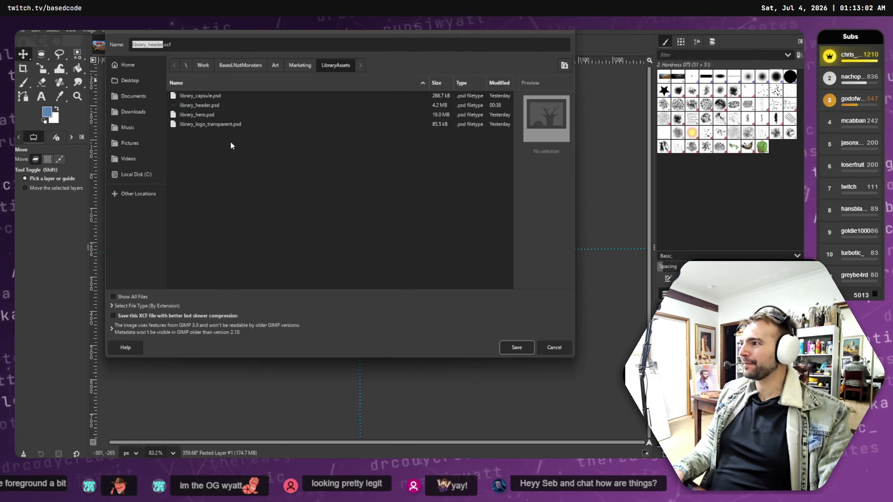
left_click(211, 105)
double_click(210, 104)
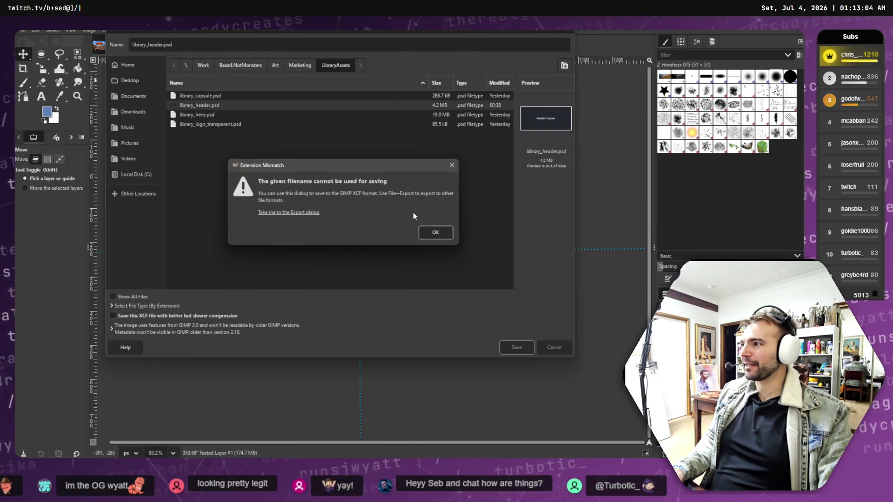
left_click(437, 237)
left_click(565, 348)
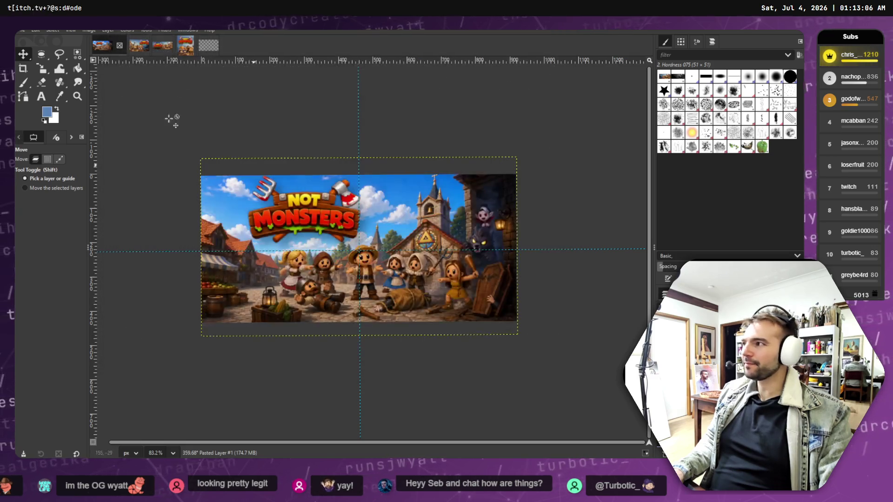
left_click(21, 30)
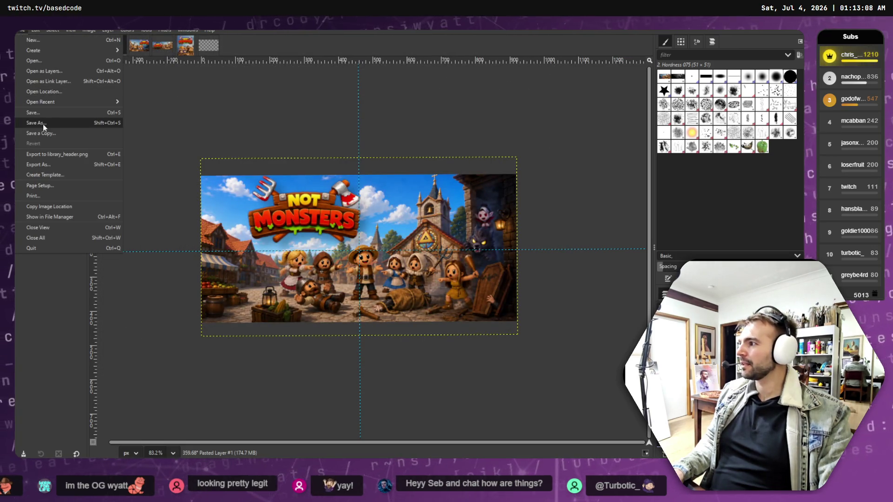
left_click(46, 124)
double_click(193, 96)
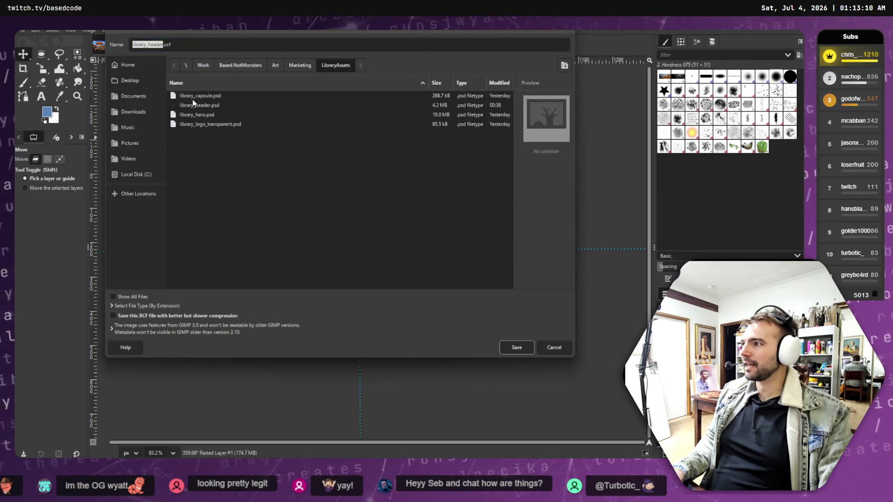
left_click(198, 104)
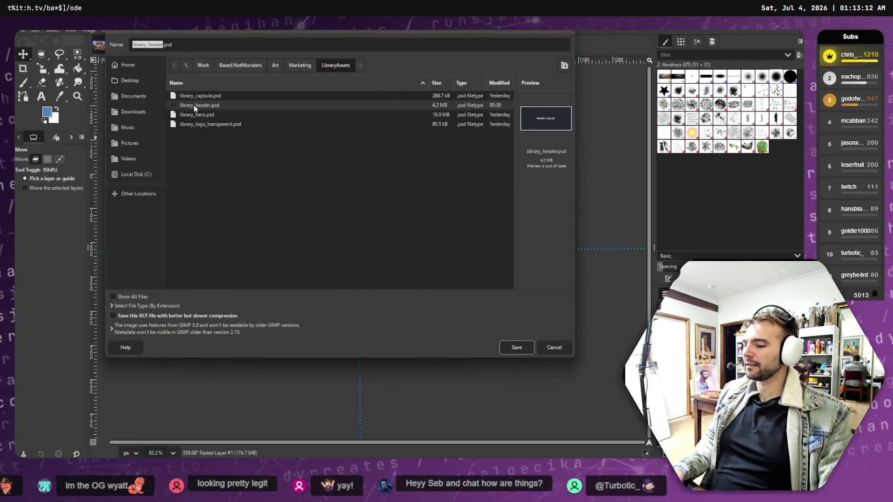
double_click(195, 106)
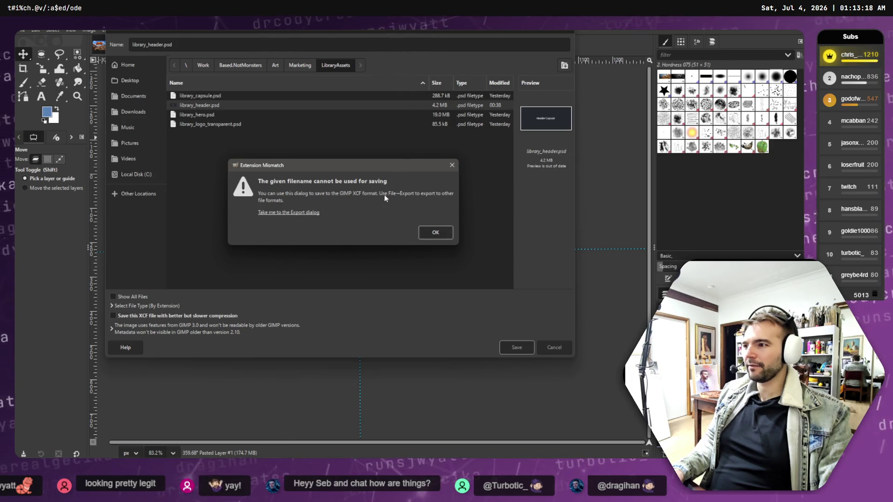
left_click(439, 233)
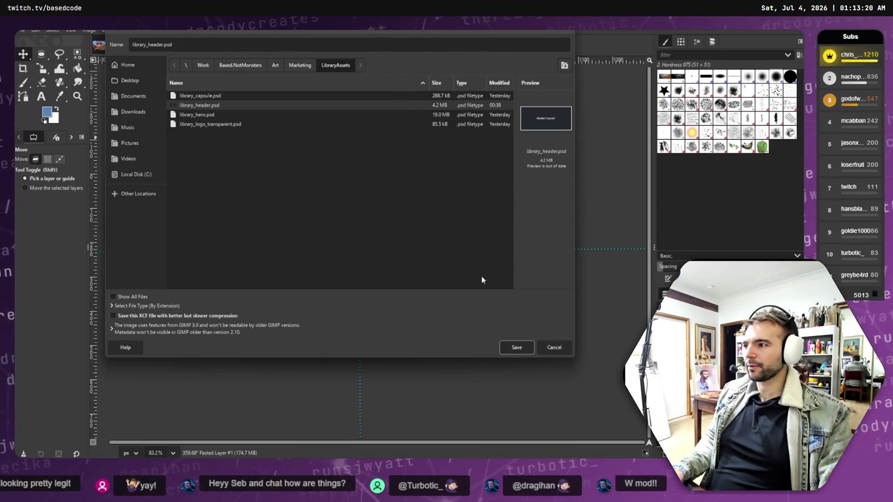
left_click(554, 347)
left_click(22, 30)
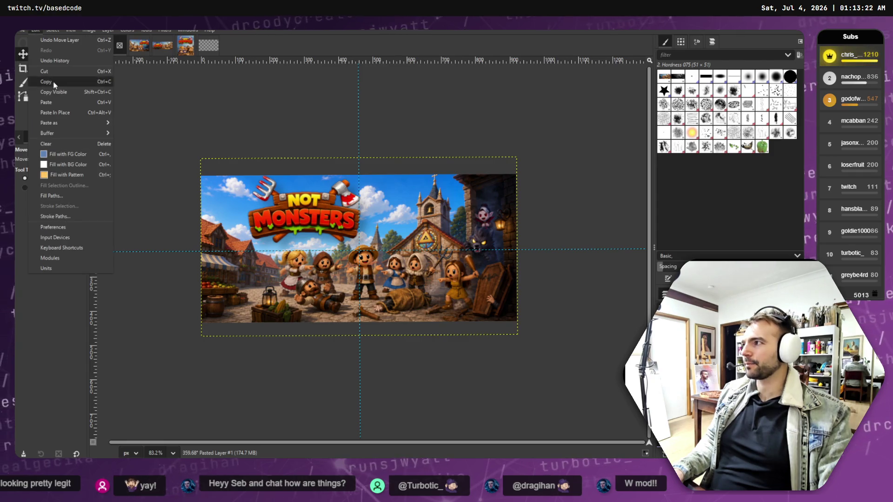
Export the composition over the existing library_header.psd, confirming the replacement.
left_click(22, 30)
left_click(22, 30)
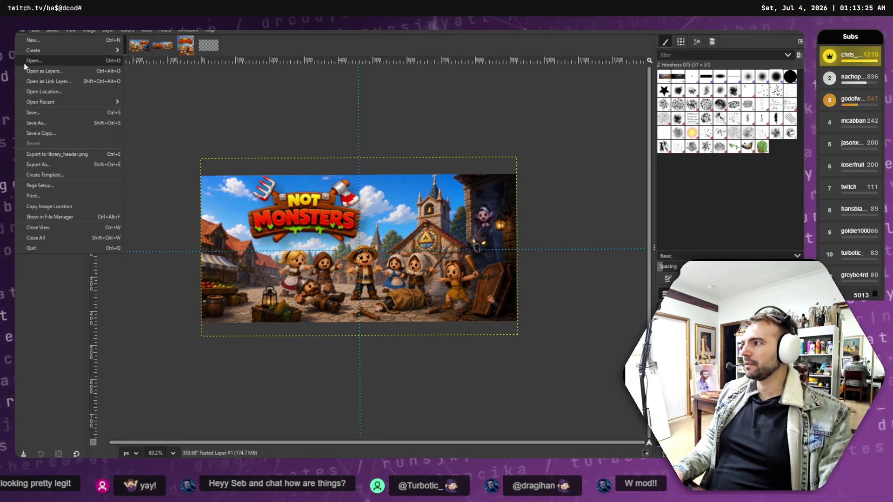
left_click(49, 165)
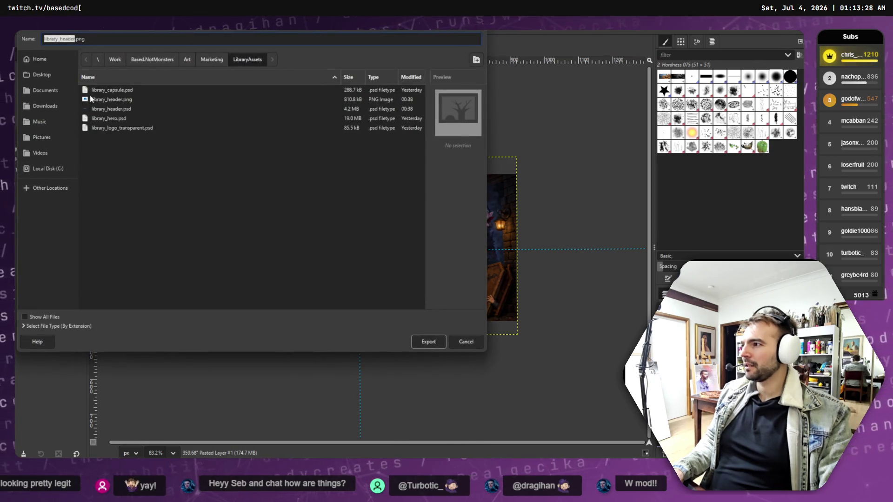
left_click(105, 110)
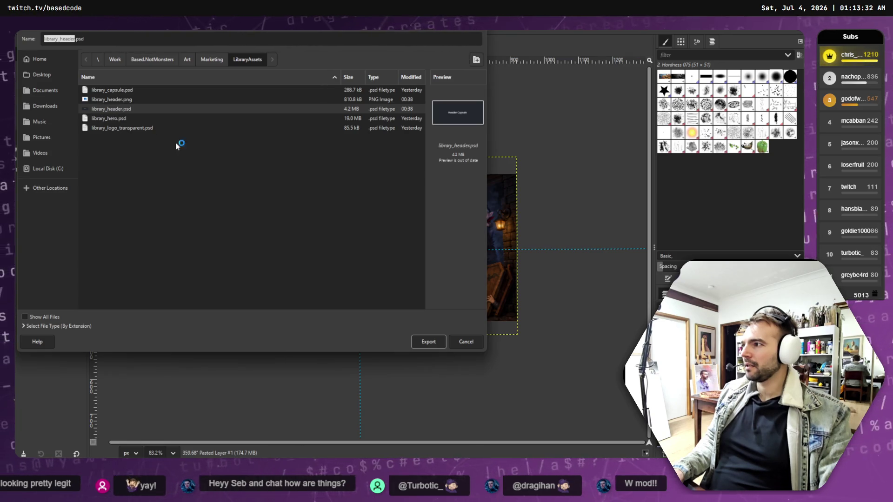
key("Return")
left_click(234, 227)
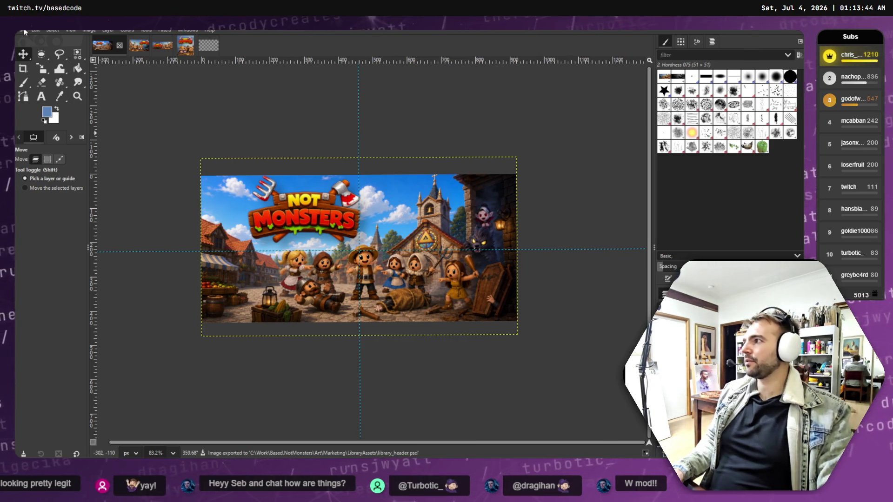
Export it again over the existing library_header.png, confirming the replacement.
left_click(22, 31)
left_click(51, 165)
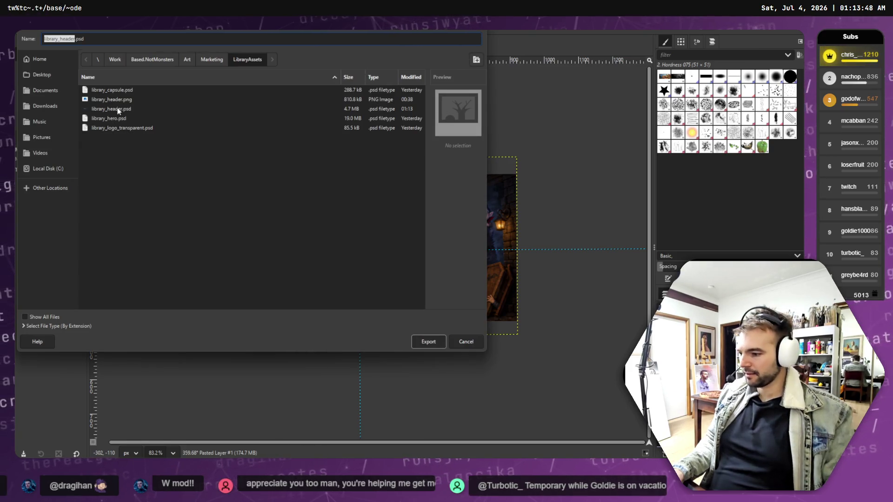
key("Right")
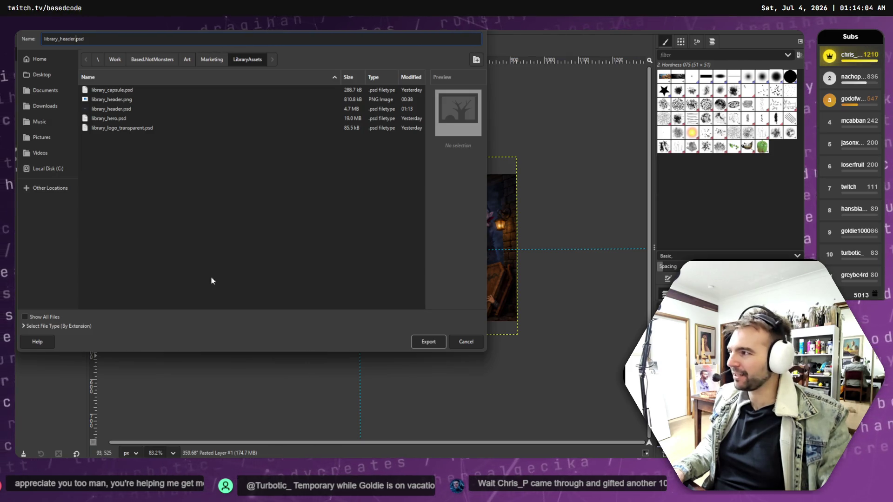
left_click(116, 100)
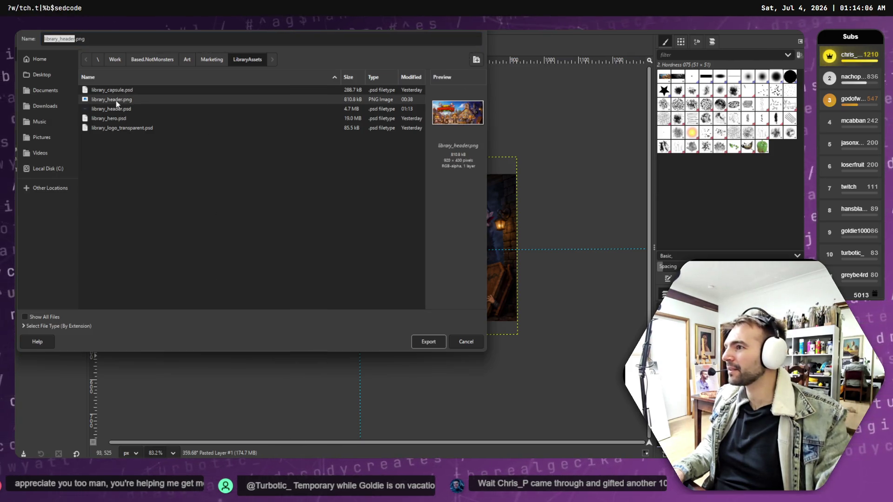
left_click(430, 346)
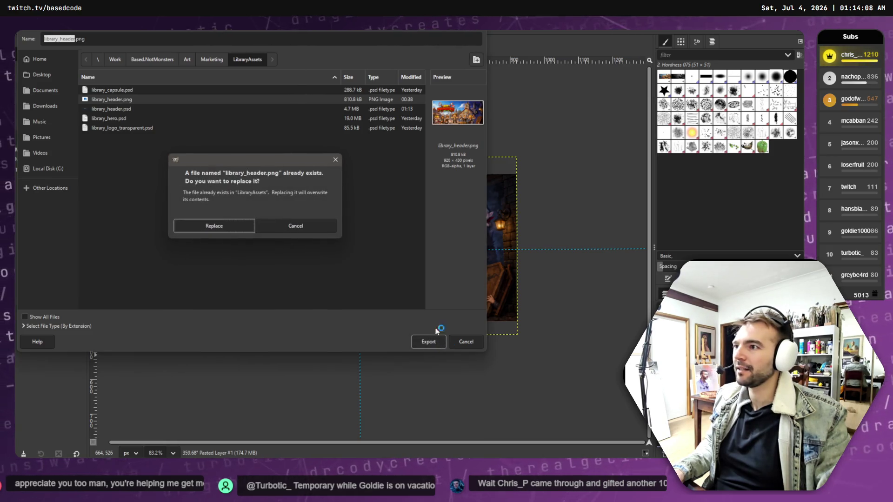
left_click(224, 224)
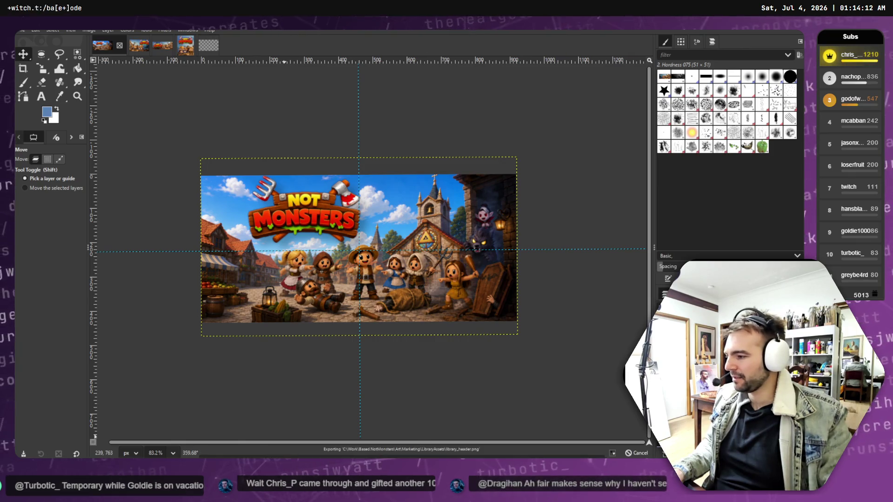
Switch over to the Steamworks Graphical Assets page and show its Library assets upload section.
key("alt+Tab")
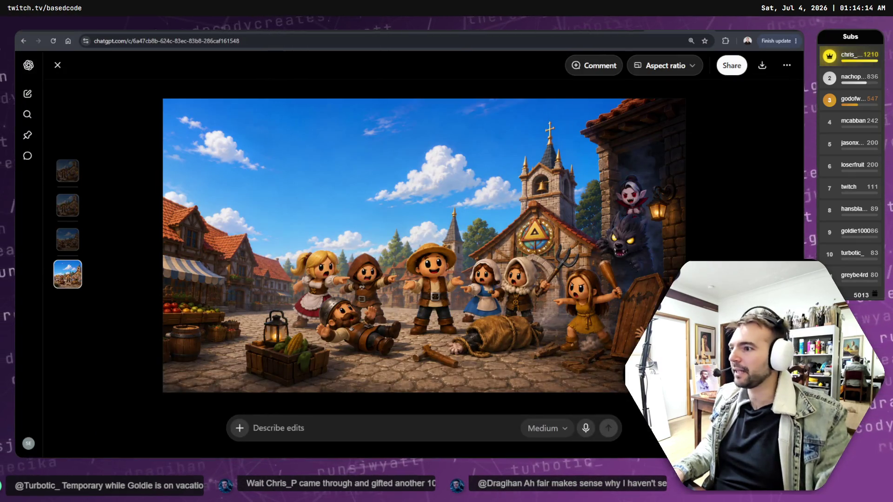
key("alt+Tab")
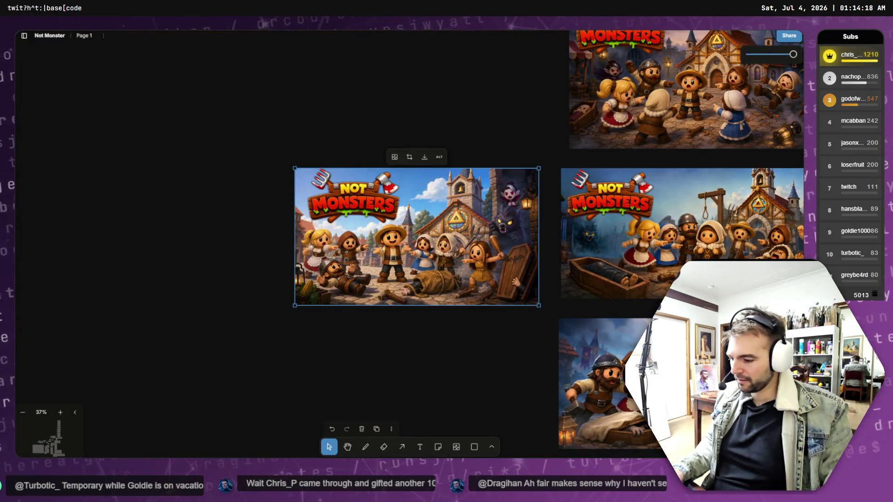
key("alt+Tab")
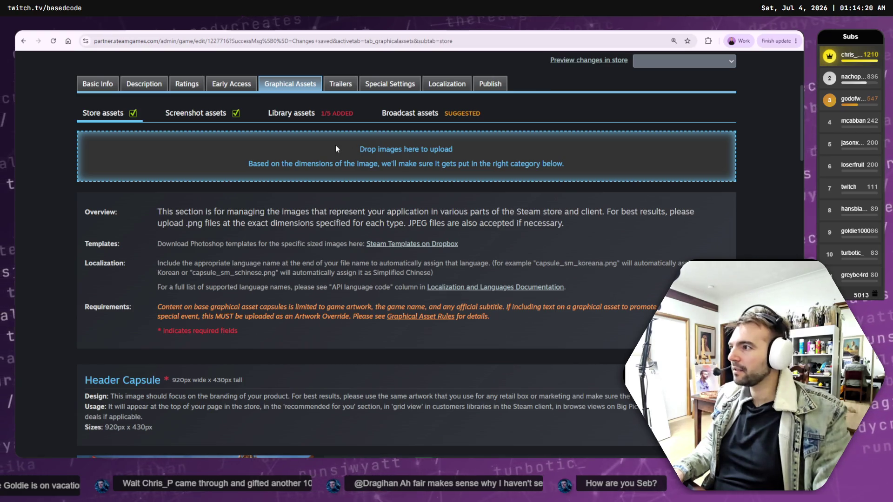
left_click(291, 113)
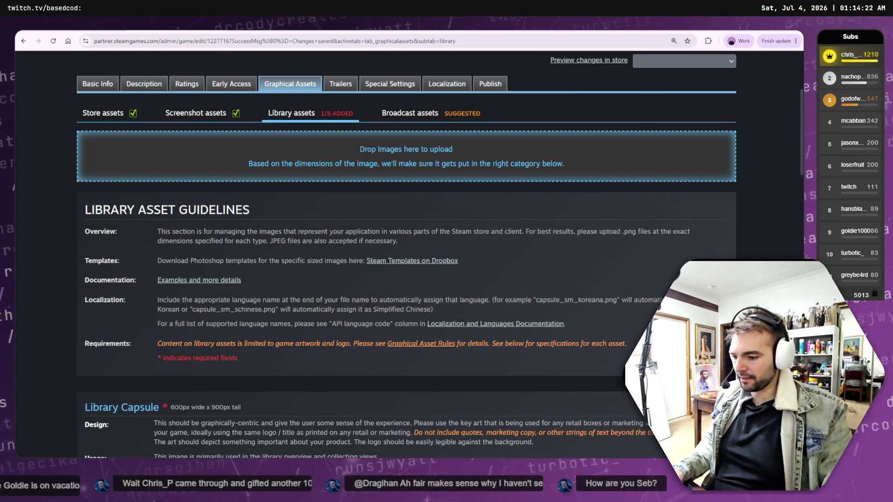
Drop library_header.png into the upload area and set its asset type to Library Header.
left_click(294, 162)
mouse_move(493, 261)
left_mouse_down()
mouse_move(460, 213)
mouse_move(294, 162)
left_mouse_up()
left_click(152, 235)
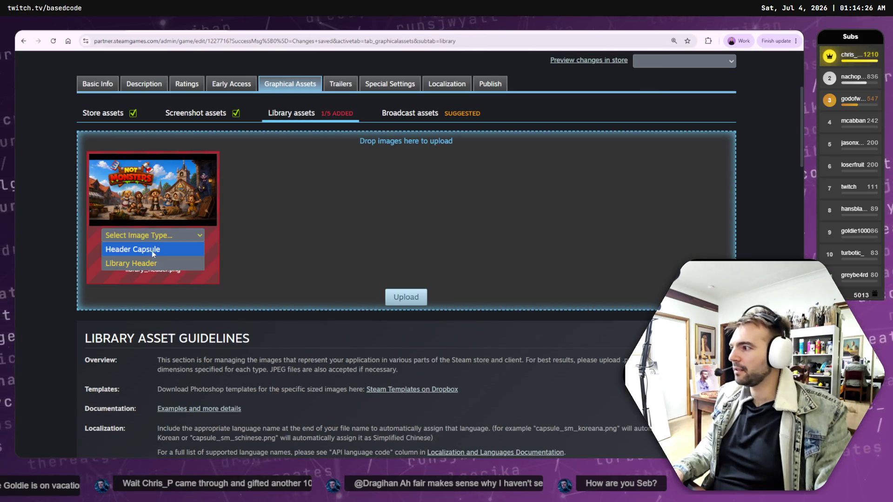
left_click(142, 263)
Upload it after ticking the legible-logo and no-extra-text rule confirmations.
left_click(406, 297)
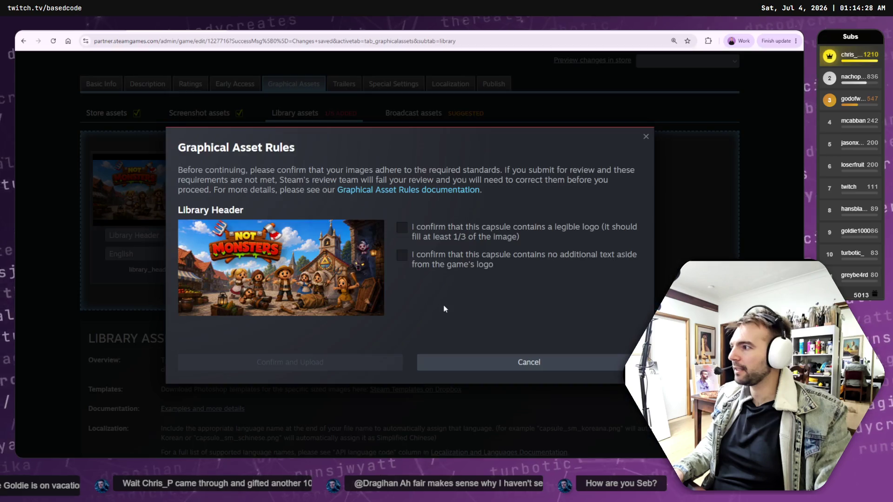
left_click(402, 228)
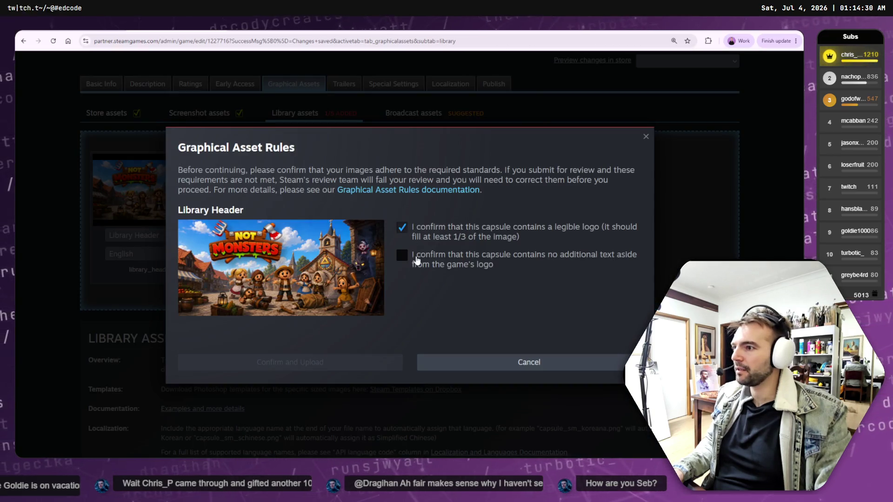
left_click(417, 260)
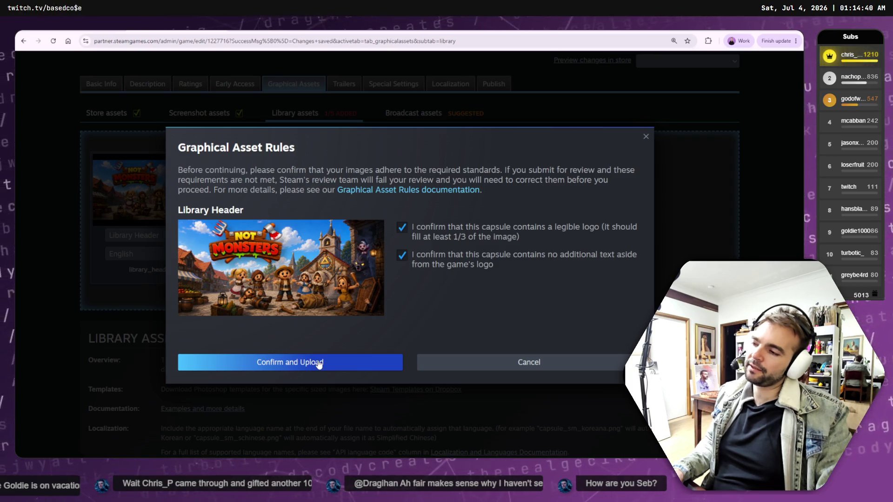
left_click(486, 364)
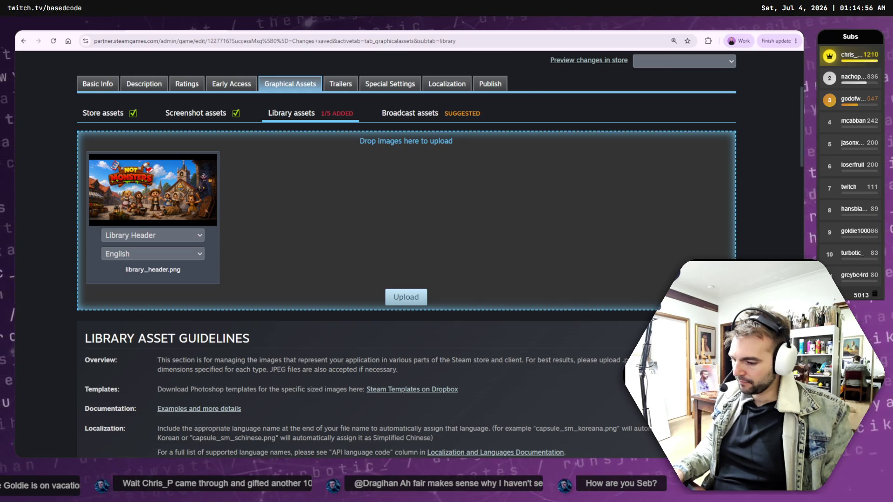
key("alt+Tab")
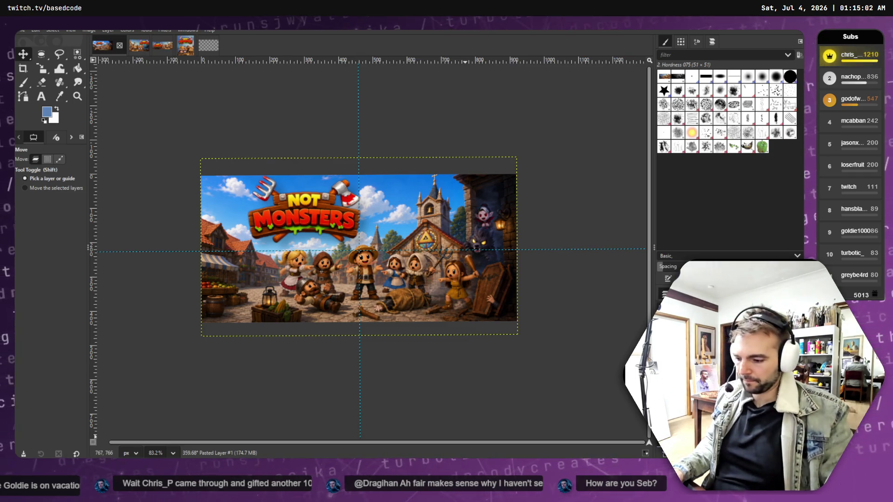
Open Downloads in a new File Explorer tab and drag the latest tldraw file toward GIMP.
key("alt+Tab")
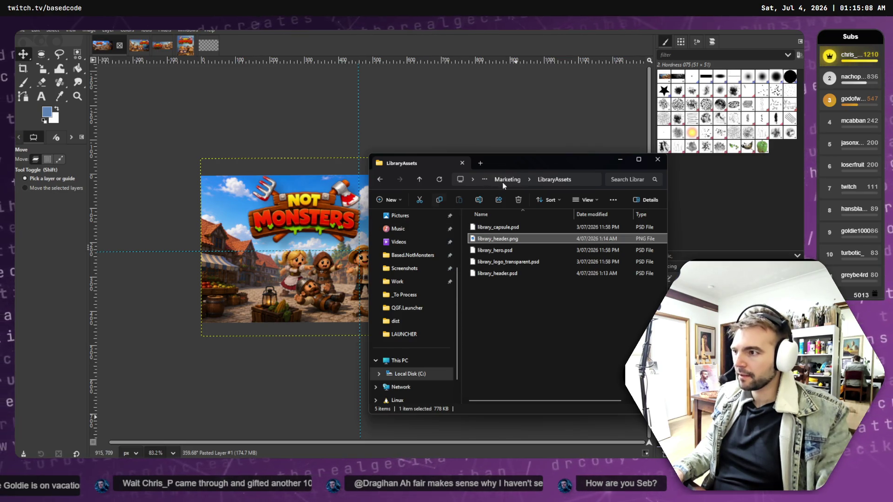
left_click(481, 164)
left_click(407, 254)
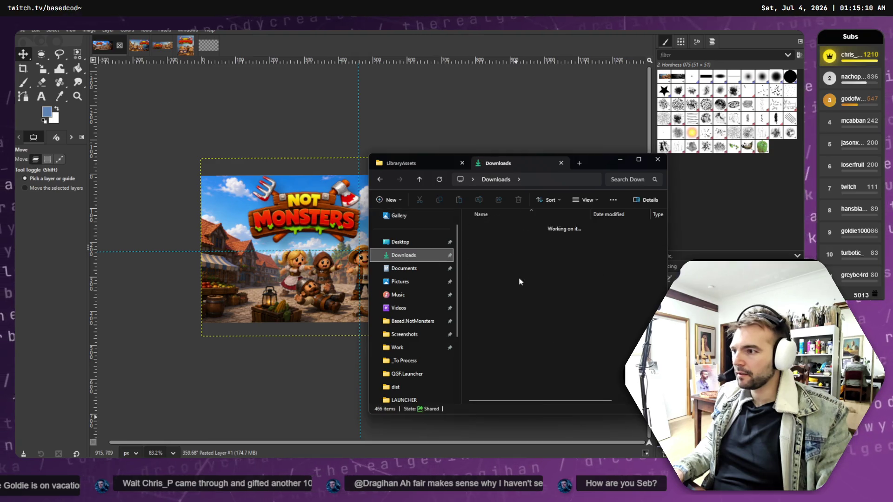
left_click(504, 239)
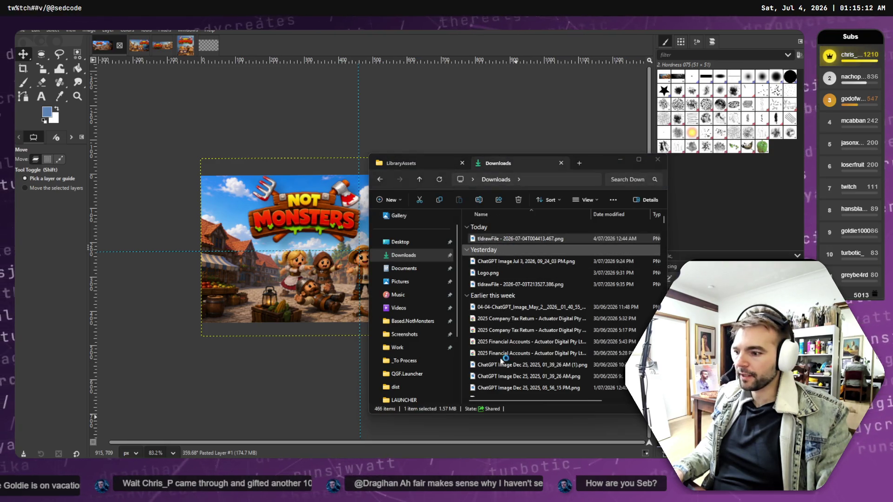
mouse_move(516, 238)
left_mouse_down()
mouse_move(418, 255)
mouse_move(315, 312)
left_mouse_up()
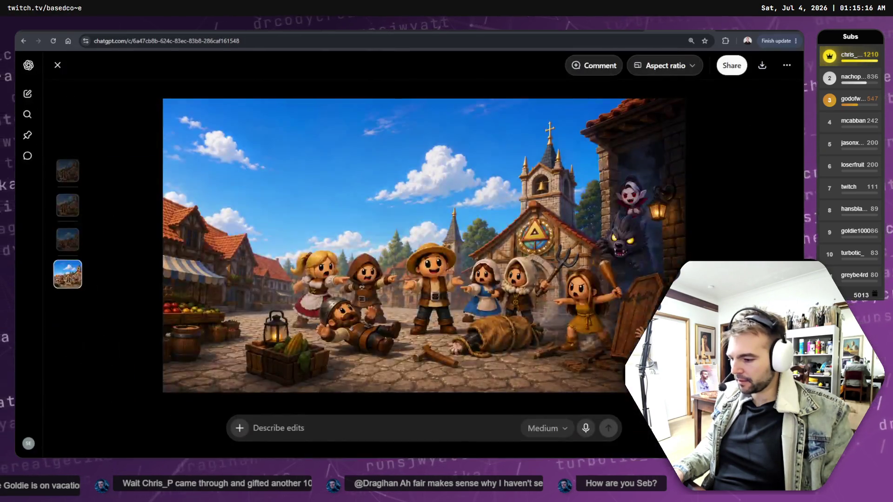
Download the plain village artwork as PNG, then browse to Based.NotMonsters > Art in File Explorer.
left_click(787, 65)
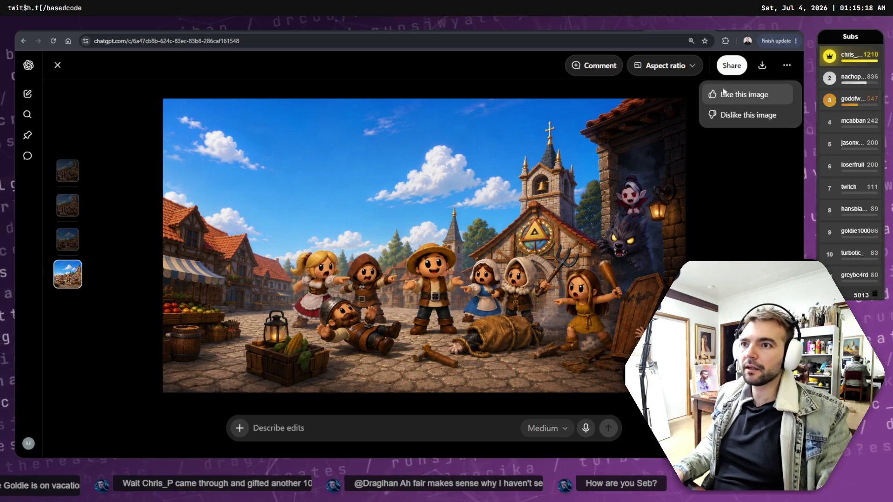
left_click(761, 65)
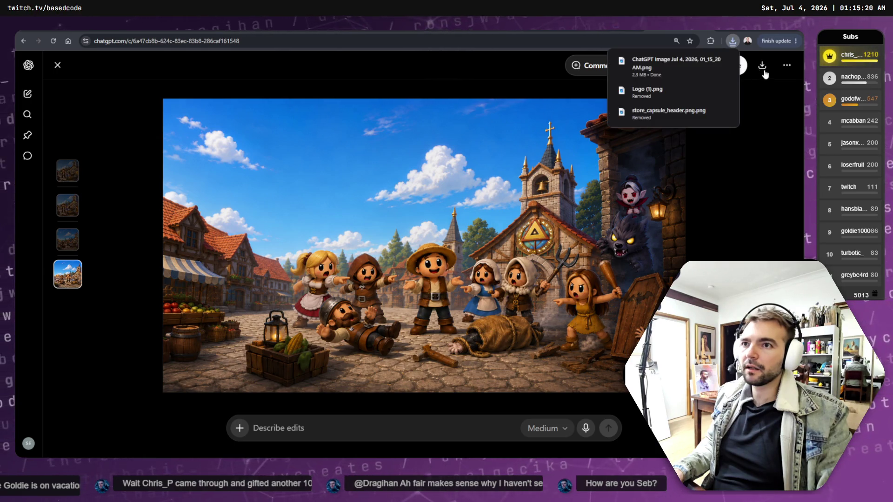
left_click(711, 60)
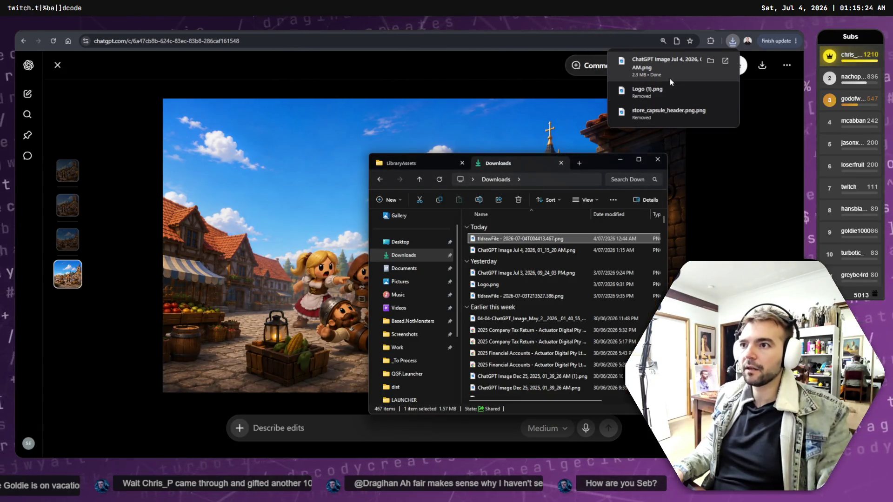
left_click(432, 321)
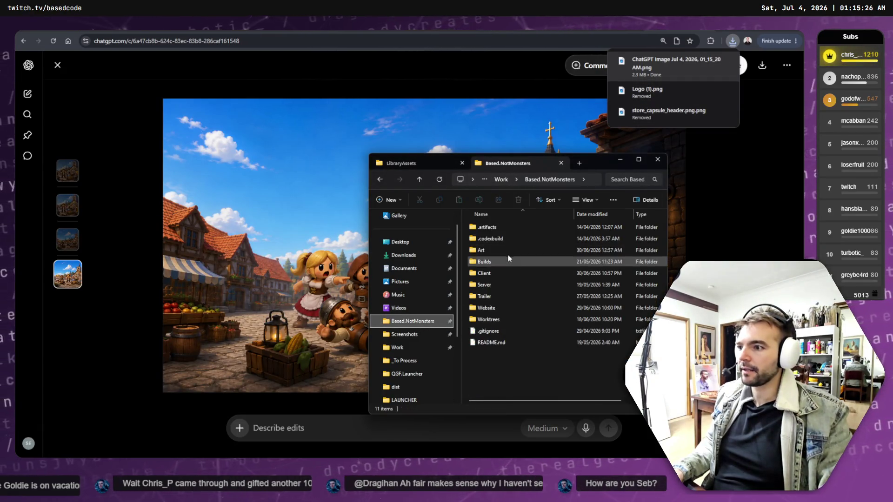
double_click(488, 251)
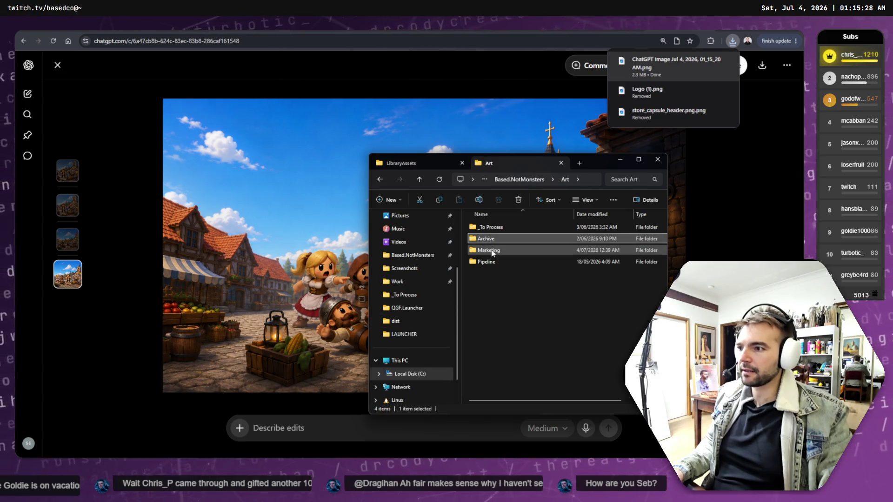
Move the downloaded ChatGPT village image from Downloads into the Art › Marketing folder.
double_click(487, 240)
mouse_move(642, 70)
left_mouse_down()
mouse_move(612, 114)
mouse_move(515, 335)
mouse_move(488, 421)
mouse_move(430, 421)
mouse_move(450, 376)
mouse_move(453, 268)
mouse_move(505, 264)
left_mouse_up()
key("alt+Tab")
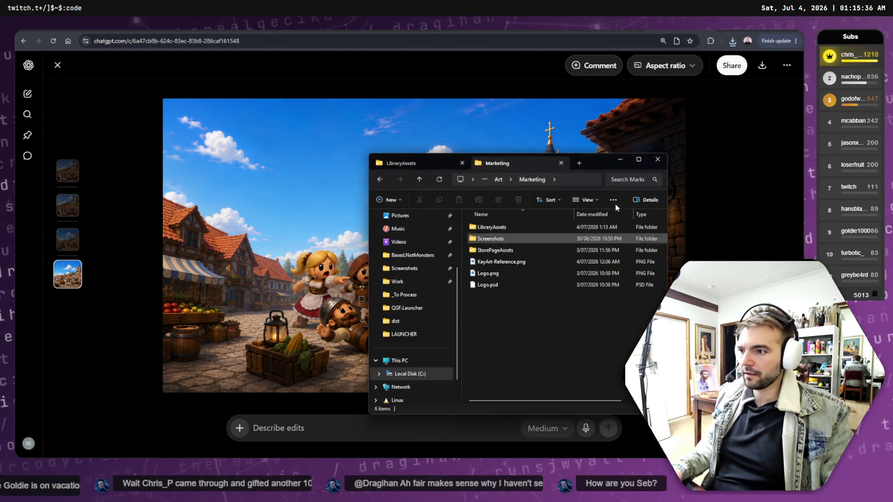
left_click(409, 161)
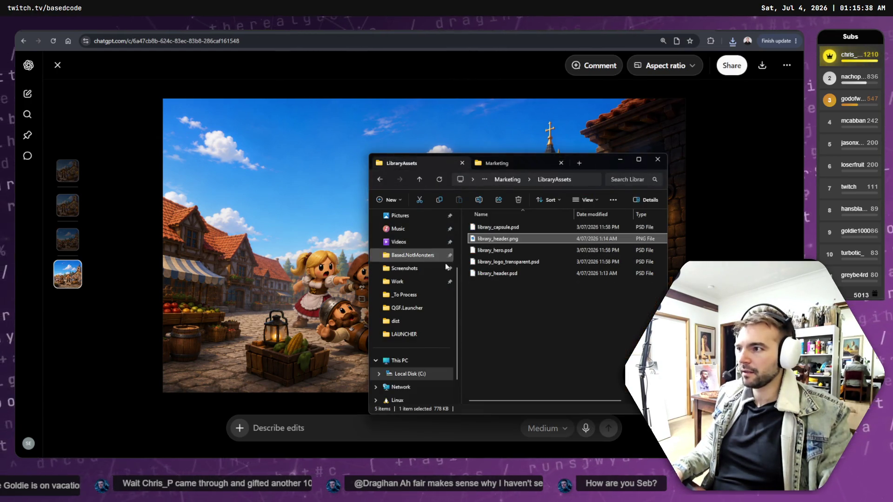
scroll(405, 234, "up", 5)
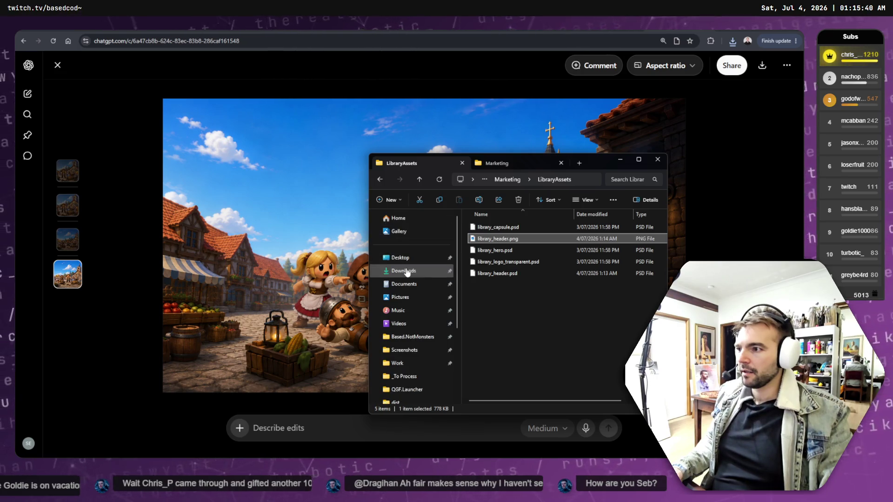
left_click(404, 270)
left_click(507, 239)
mouse_move(507, 238)
left_mouse_down()
mouse_move(493, 162)
mouse_move(535, 333)
left_mouse_up()
Delete the old KeyArt-Reference.png from the Marketing folder.
left_click(505, 263)
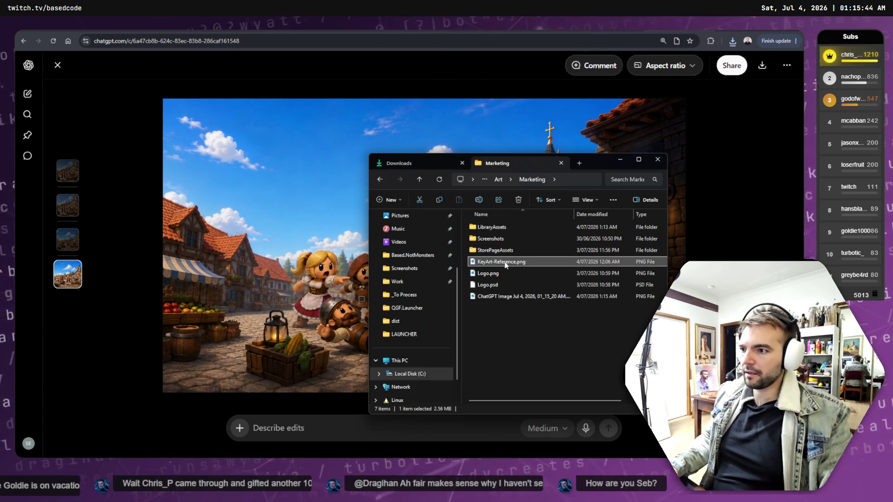
left_click(519, 262)
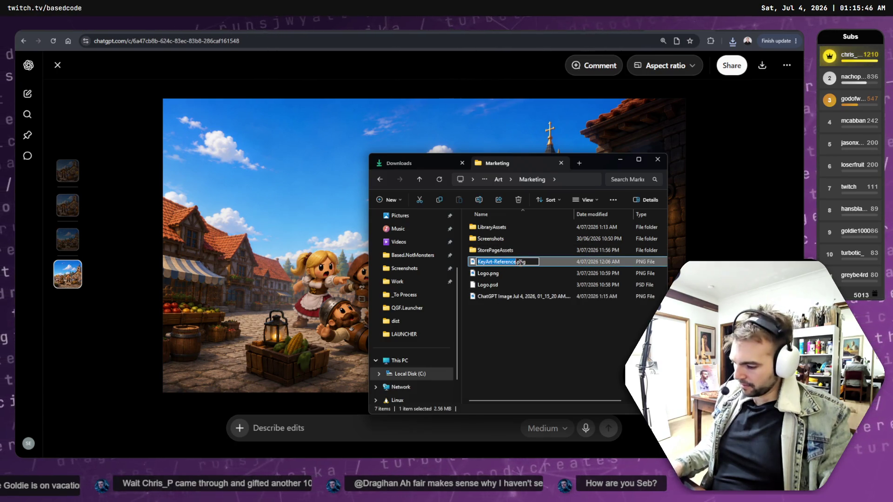
key("Escape")
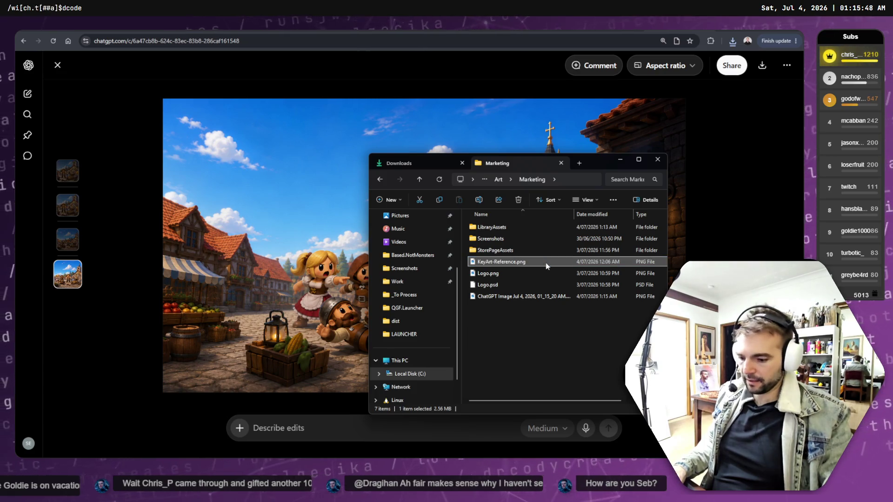
key("F5")
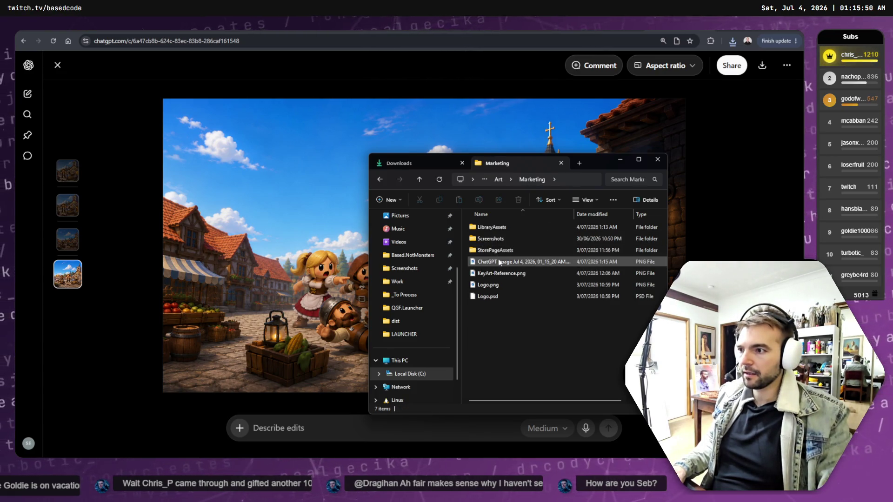
left_click(507, 274)
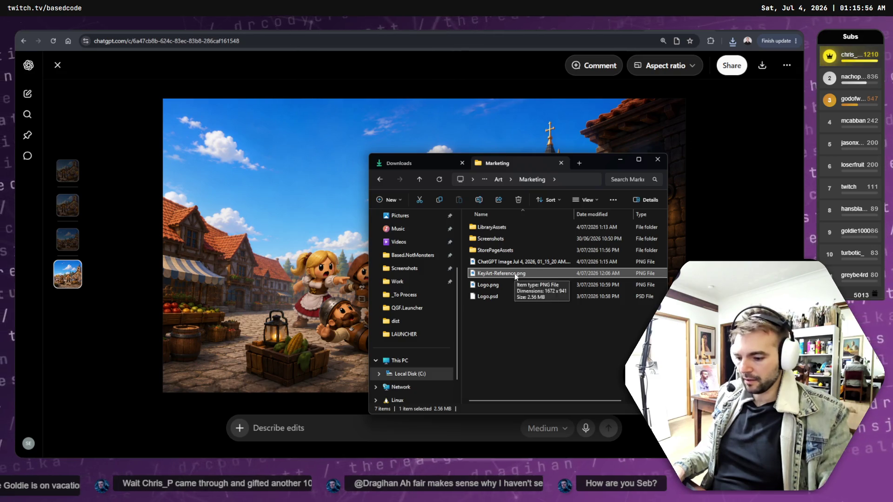
key("Delete")
Rename the new ChatGPT image to KeyArt-Reference.
left_click(524, 263)
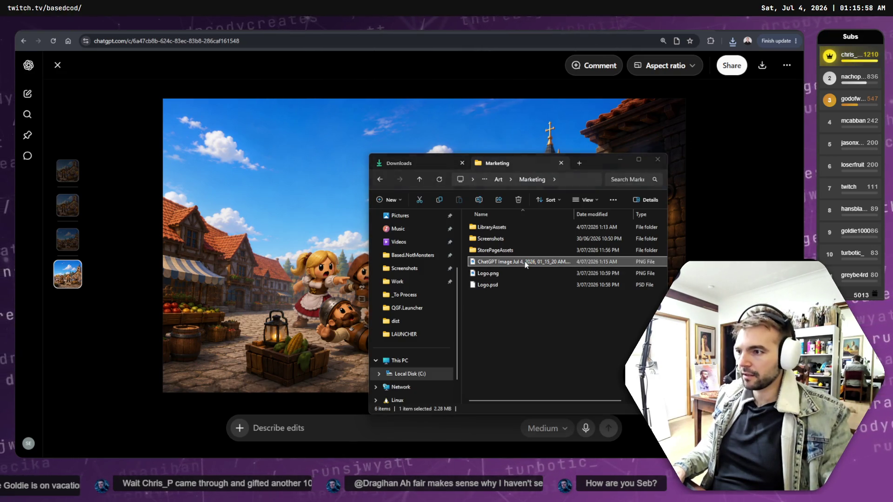
left_click(502, 263)
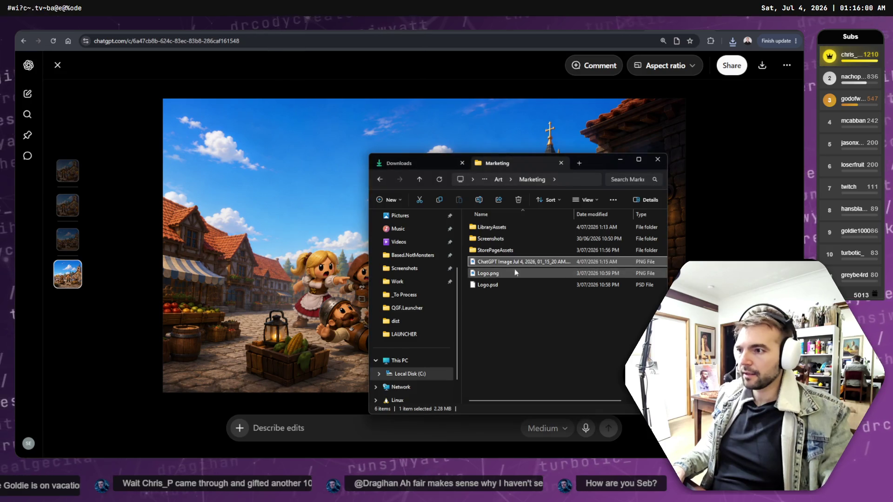
left_click(508, 264)
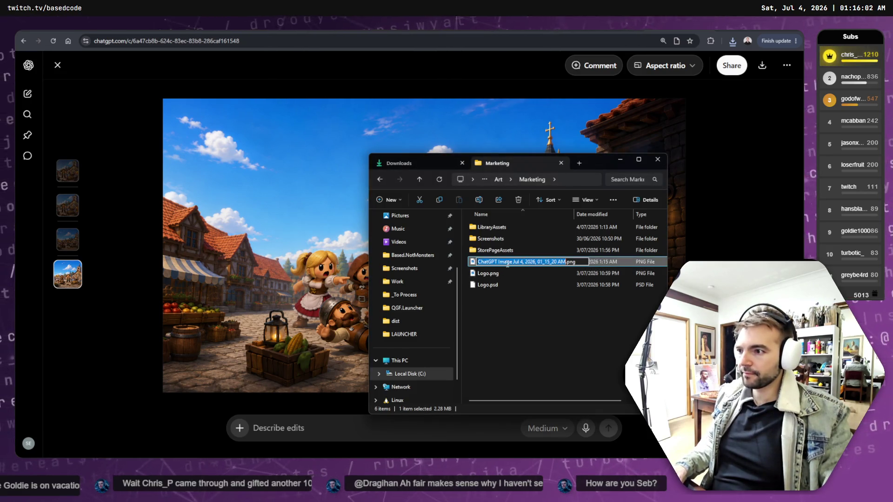
type("KeyArt-Reference")
key("Return")
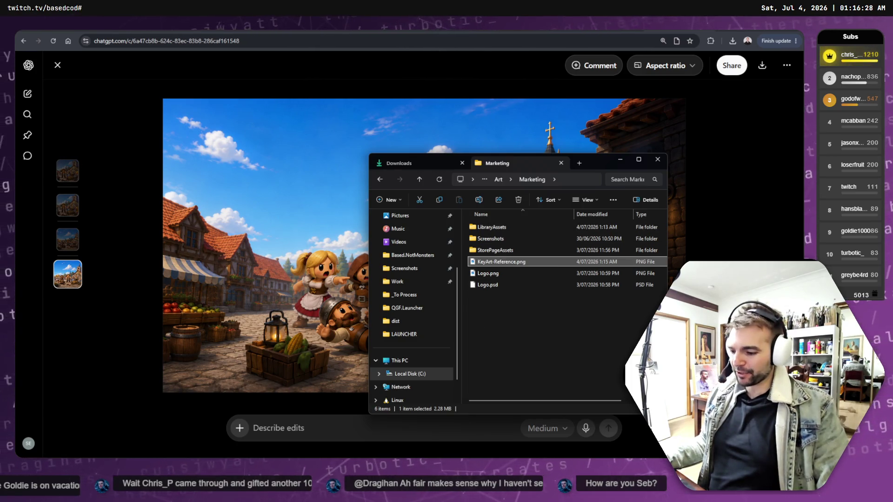
key("alt+Tab")
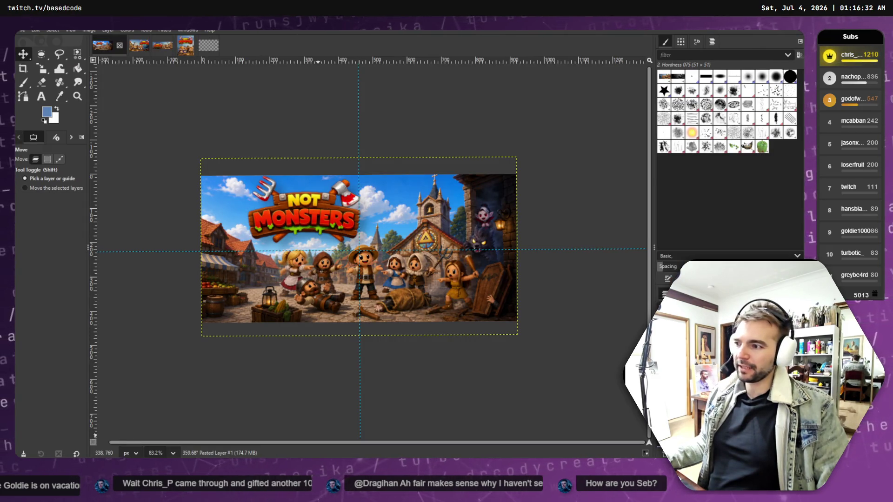
key("alt+Tab")
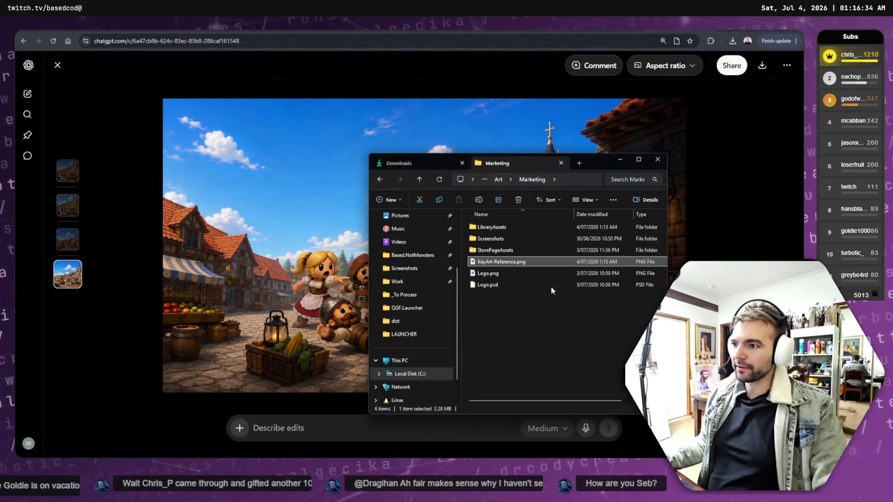
Enter ChatGPT's image-edit mode and pin a 'Remove' comment on the wooden sticks on the ground.
left_click(305, 62)
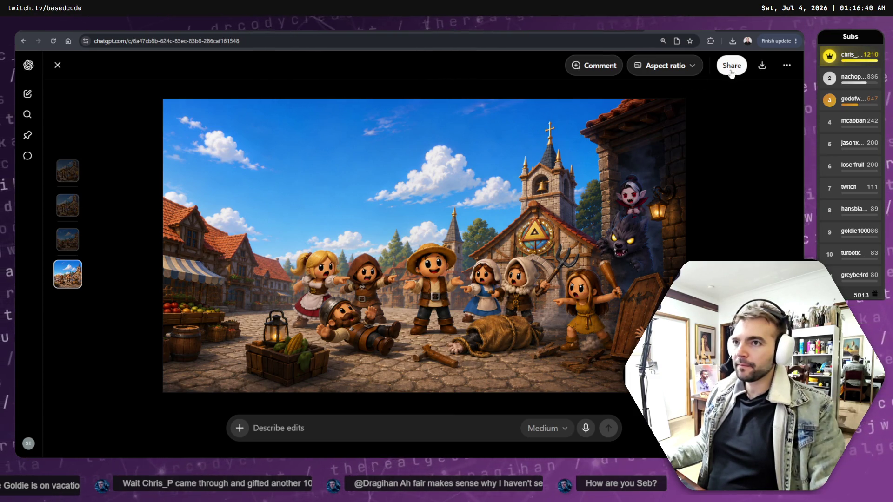
left_click(598, 68)
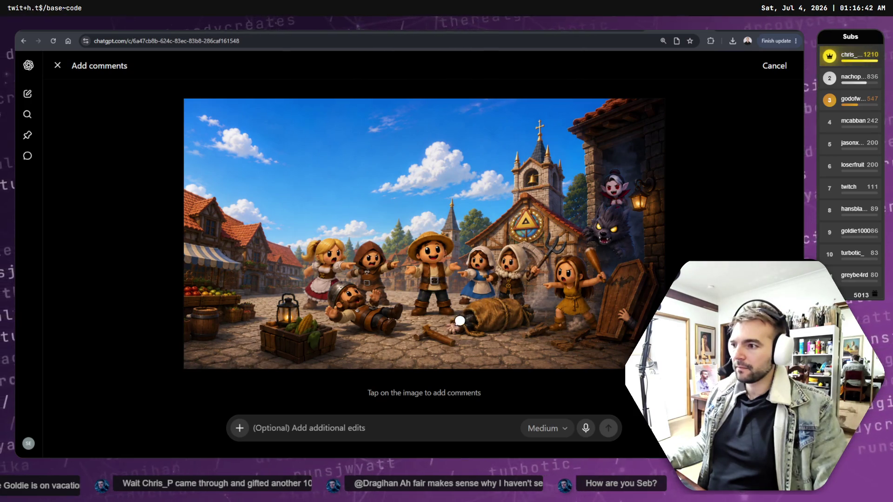
left_click(440, 331)
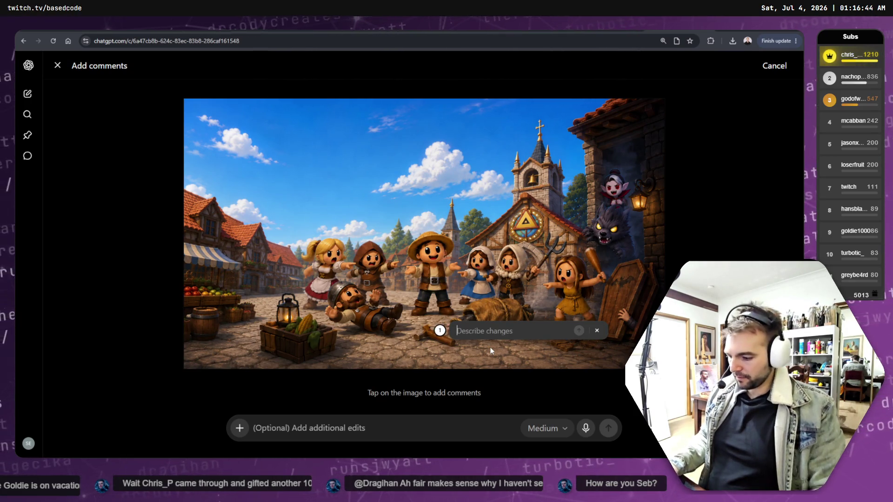
type("Rewmoce")
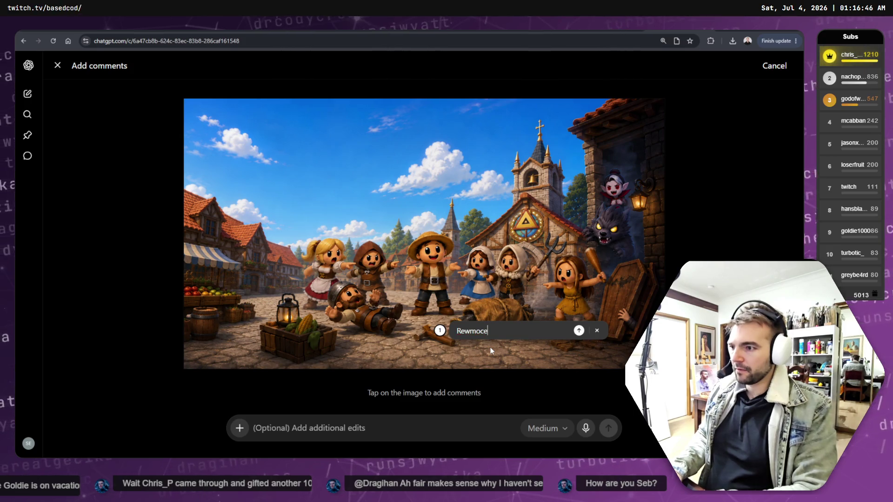
key("BackSpace")
key("BackSpace")
key("BackSpace")
type("Remove")
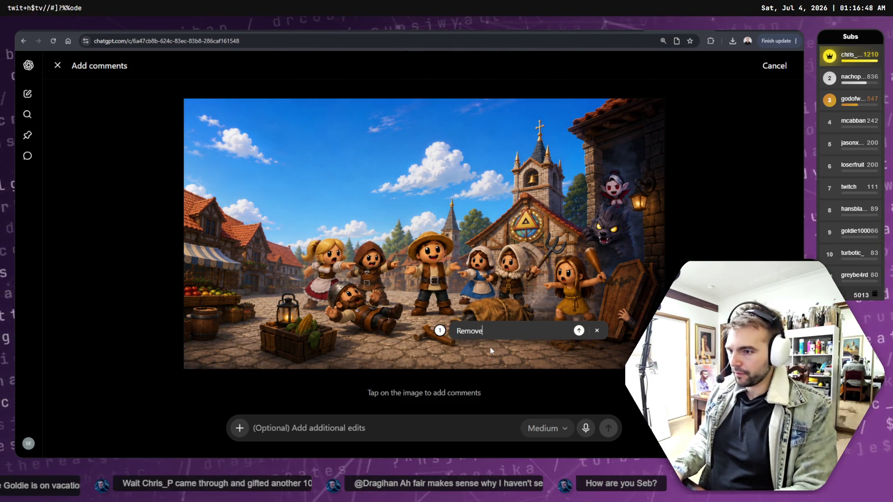
left_click(491, 351)
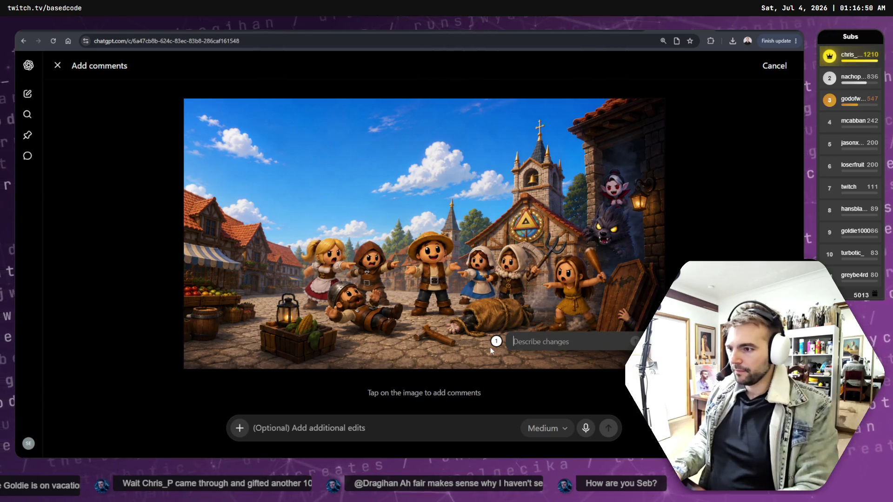
type("Re")
left_click(430, 333)
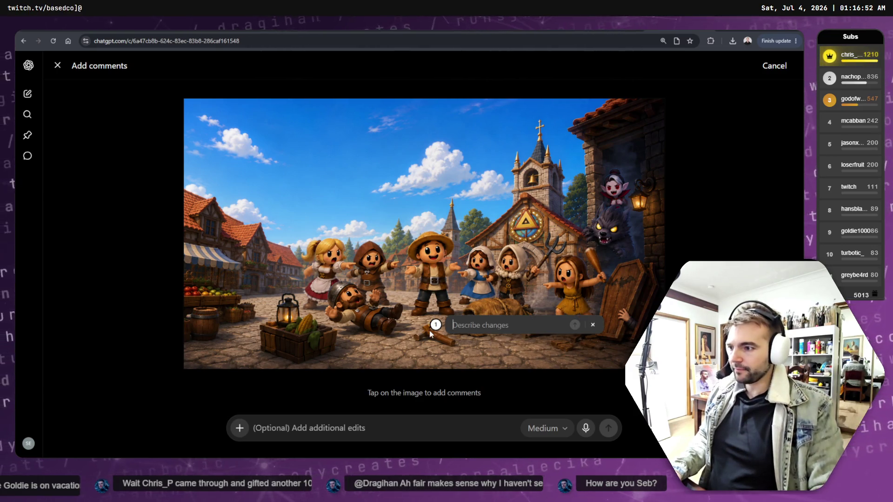
left_click(431, 337)
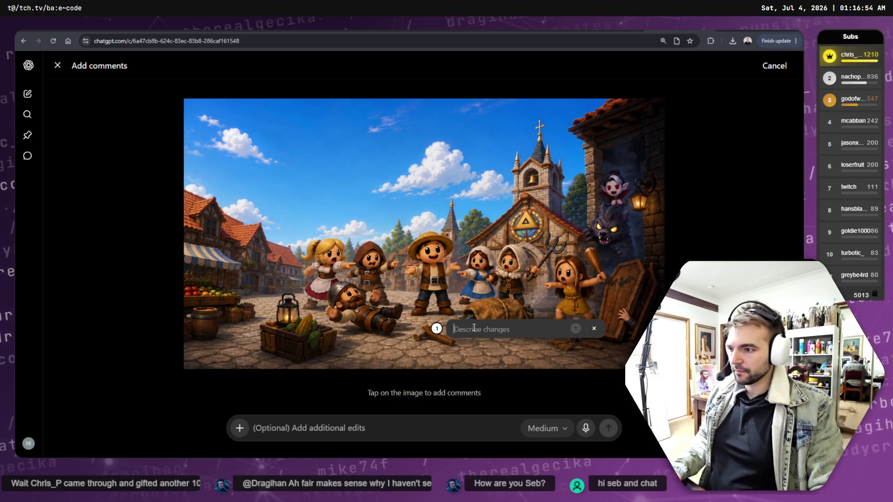
type("Re")
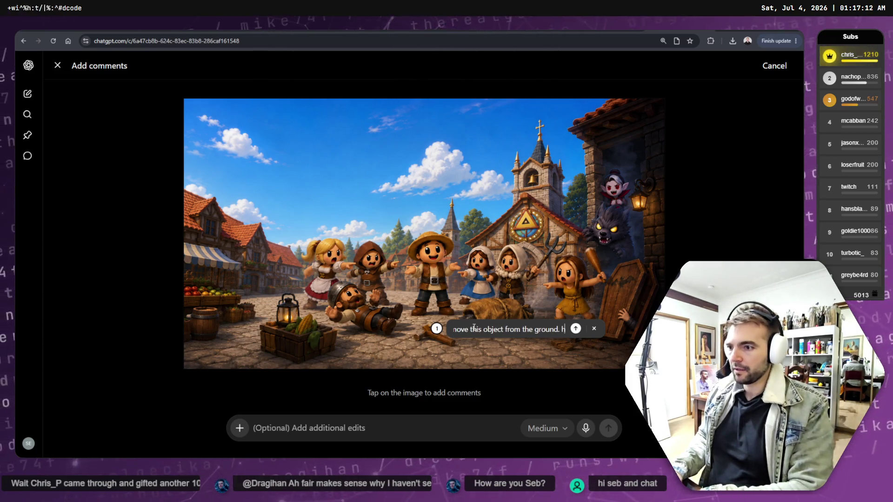
Finish the comment so the image should not look cluttered or noisy, and attach it.
type("he image needs to be")
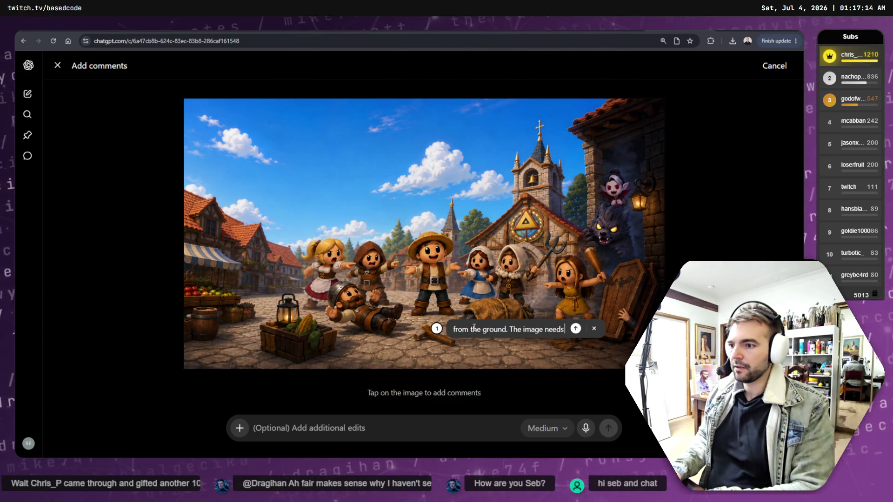
key("BackSpace")
key("BackSpace")
key("BackSpace")
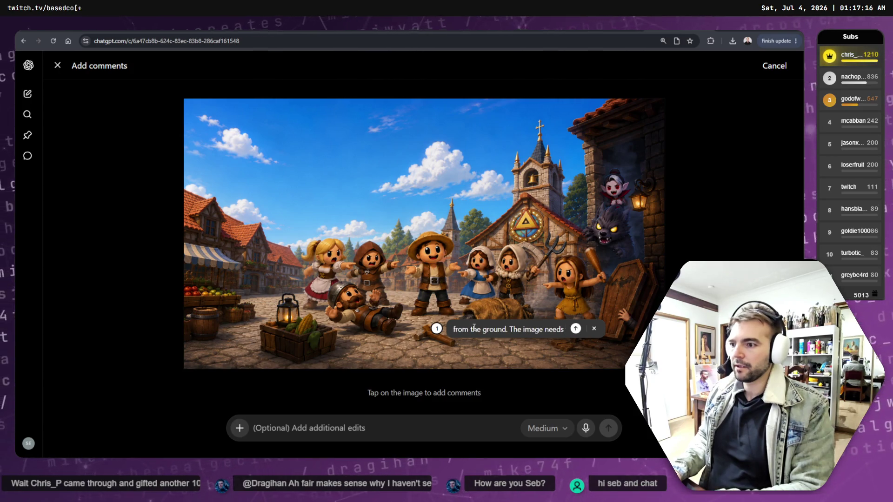
type("spould")
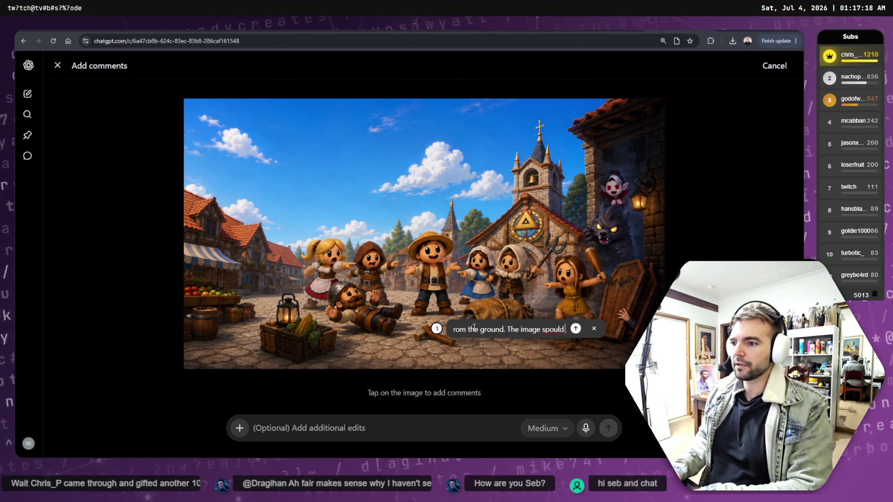
key("BackSpace")
key("BackSpace")
key("BackSpace")
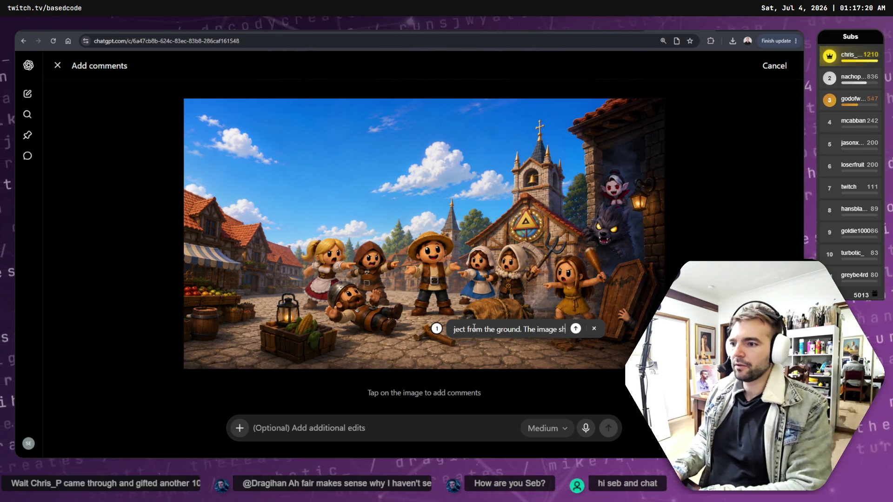
type("hould no look")
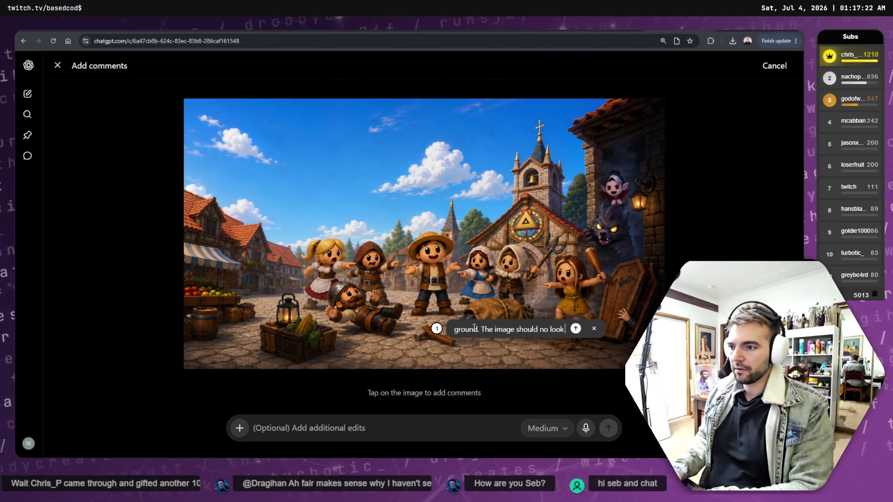
type(" dlut")
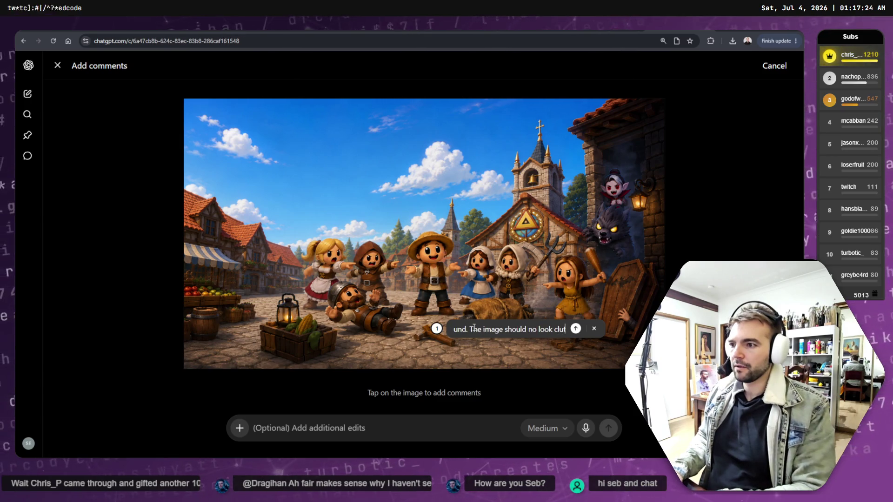
type("tered or noisy.")
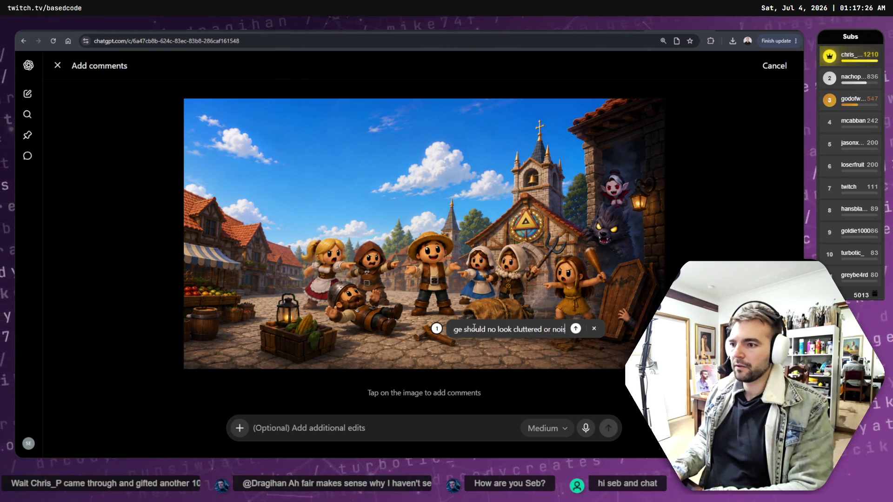
left_click(577, 329)
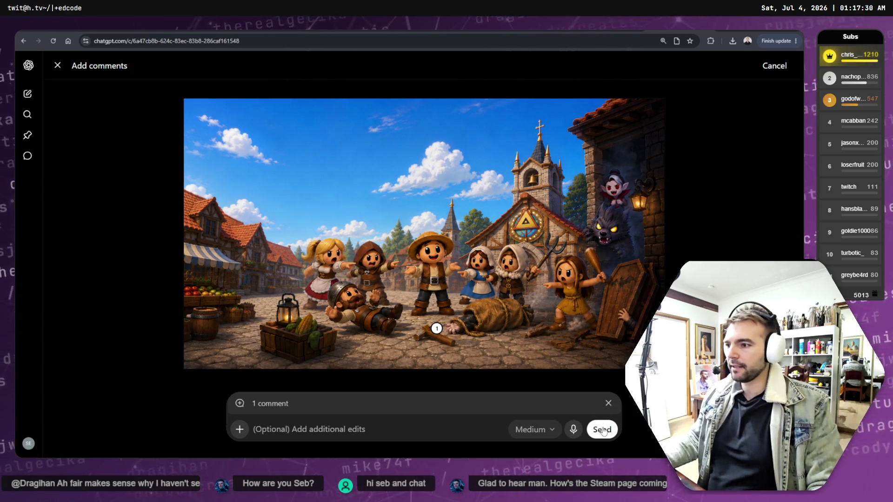
Send the object-removal request and remove the attached image thumbnail from the composer.
left_click(603, 431)
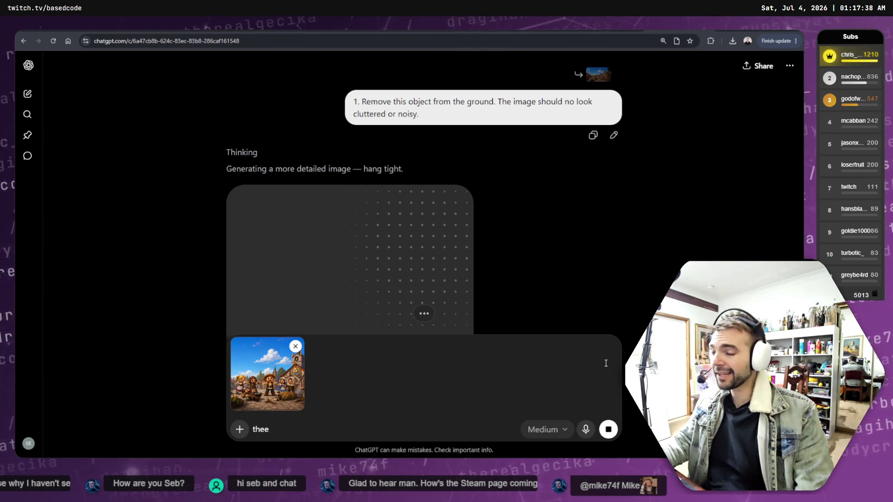
type("thee")
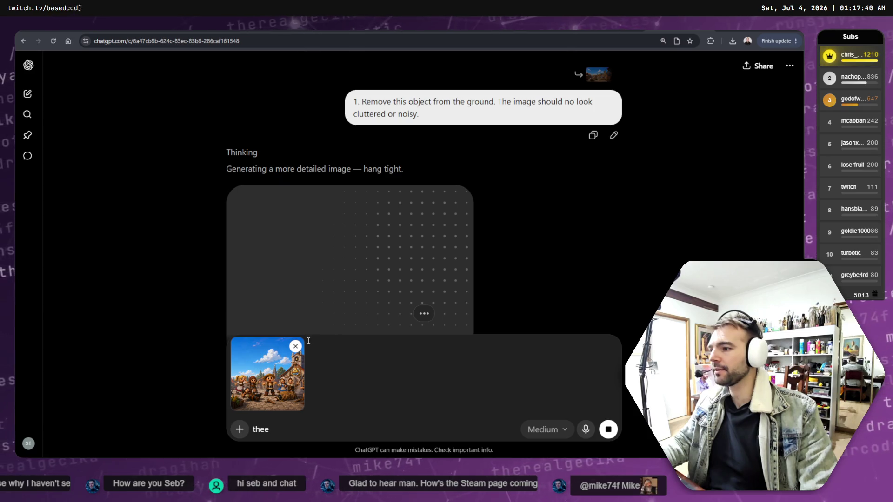
left_click(296, 346)
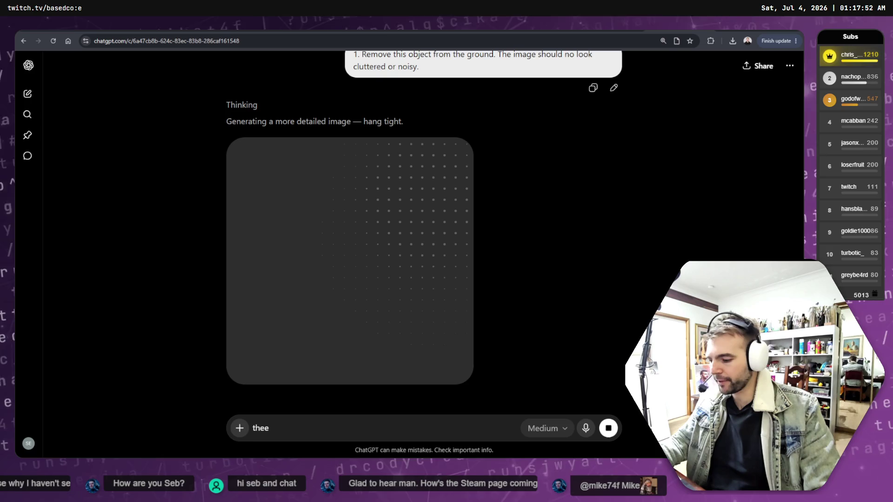
key("alt+Tab")
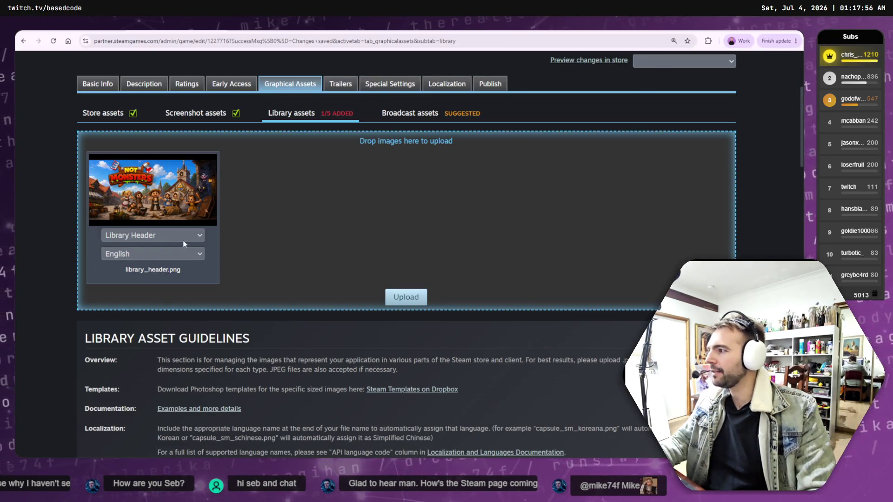
Upload the library header after ticking the legible-logo and no-extra-text rule boxes.
left_click(403, 297)
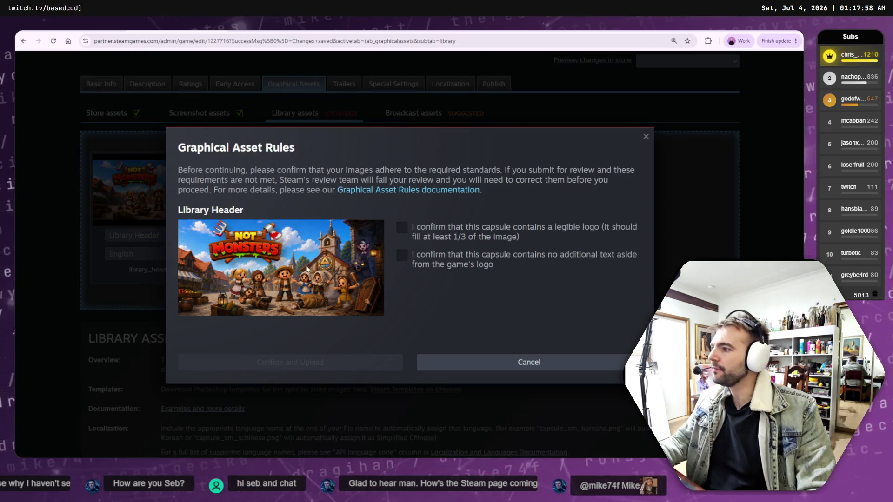
left_click(402, 227)
left_click(402, 255)
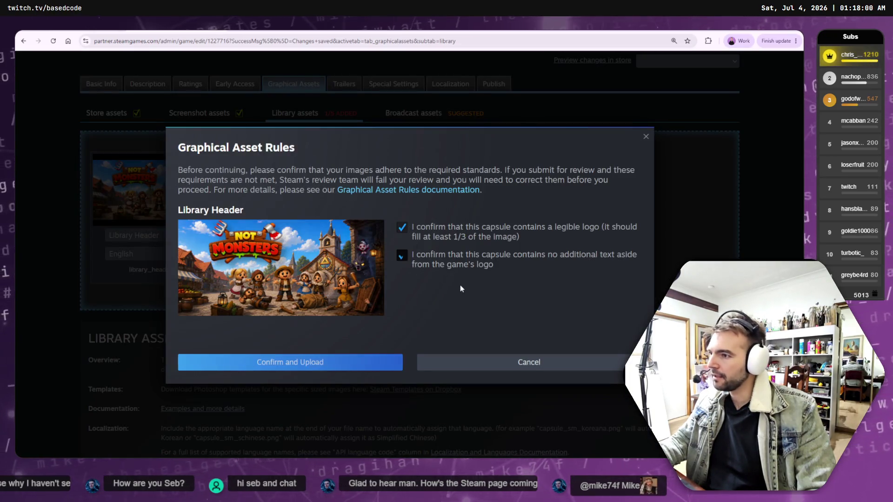
left_click(341, 372)
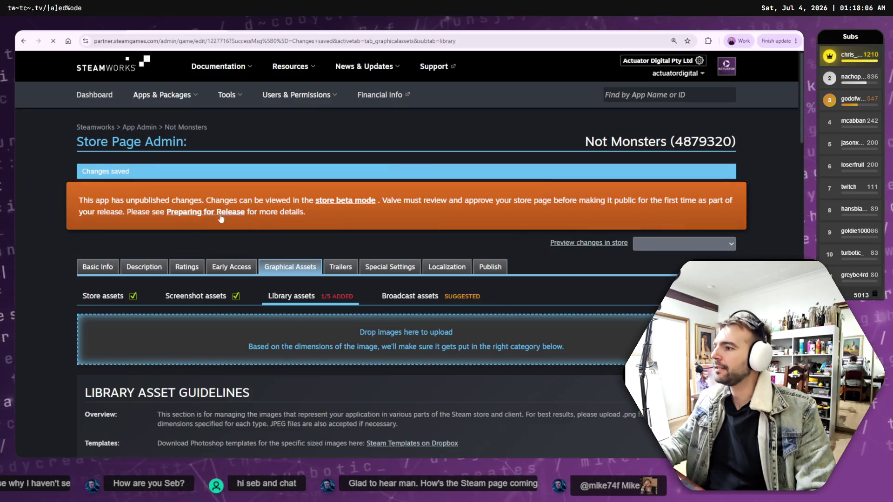
Review the Store assets section's uploaded header, small, main and vertical capsules.
scroll(293, 232, "down", 15)
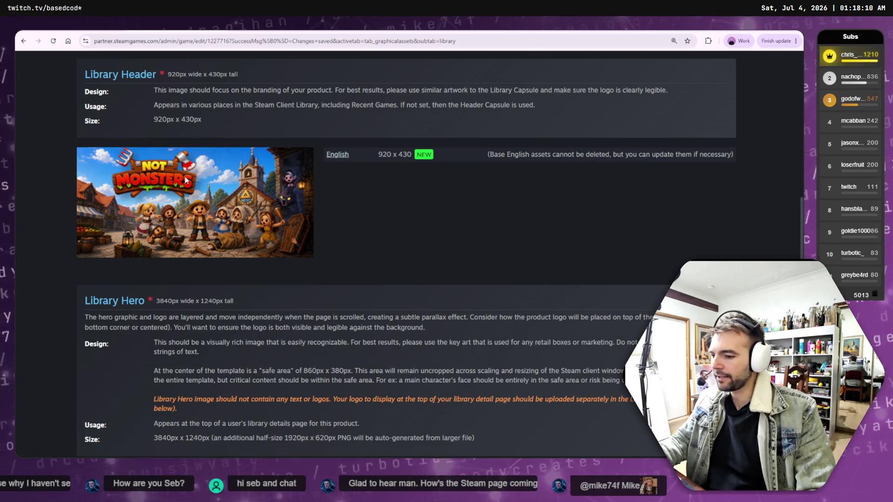
scroll(221, 197, "up", 15)
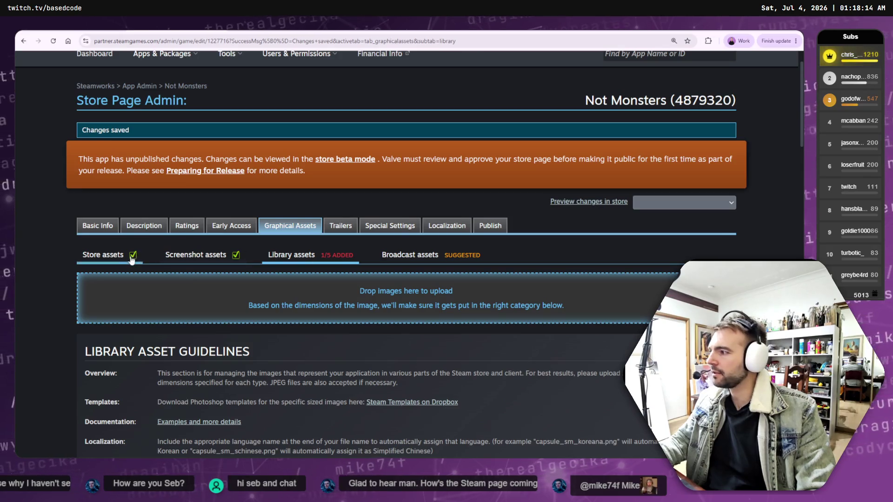
left_click(111, 258)
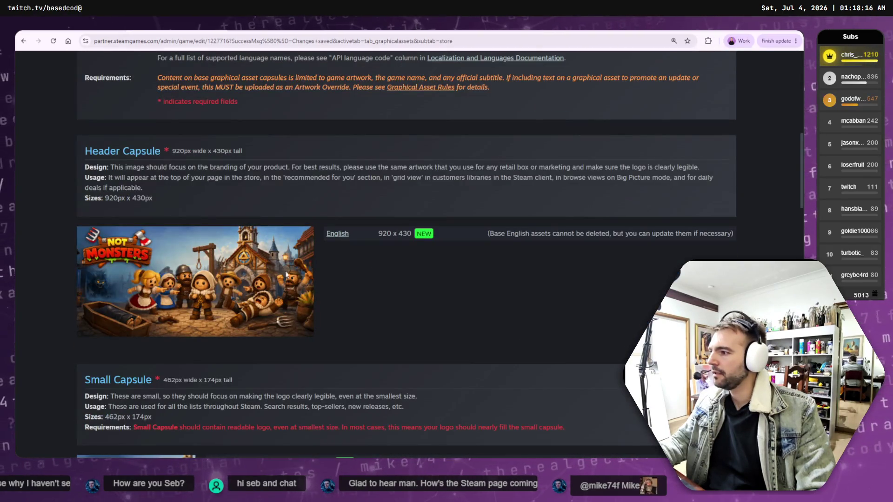
scroll(217, 248, "down", 12)
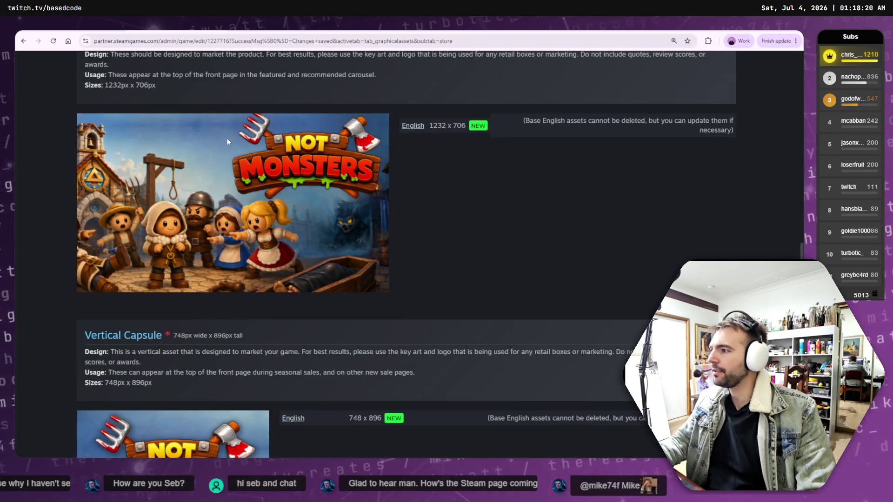
scroll(227, 138, "down", 9)
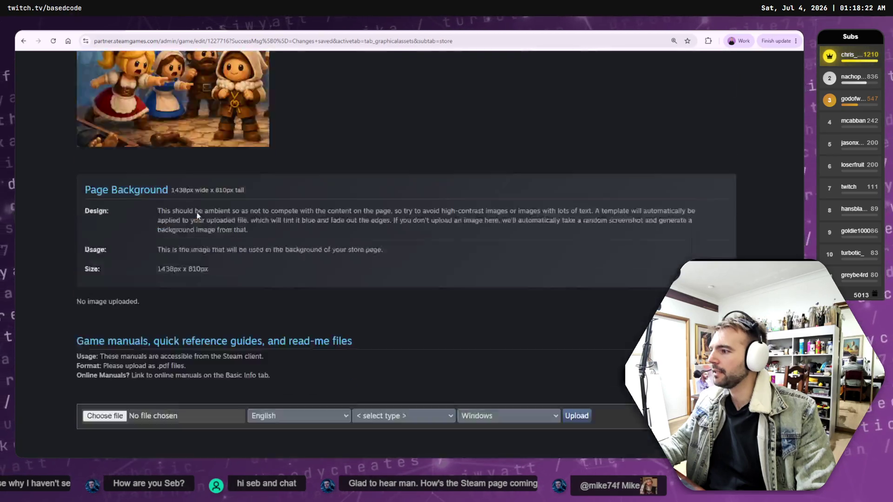
scroll(199, 216, "down", 4)
scroll(201, 218, "up", 9)
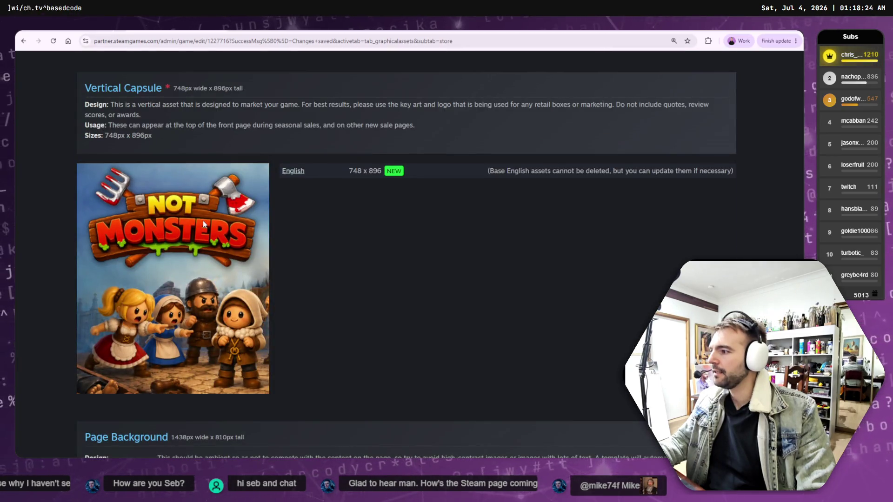
scroll(203, 224, "up", 15)
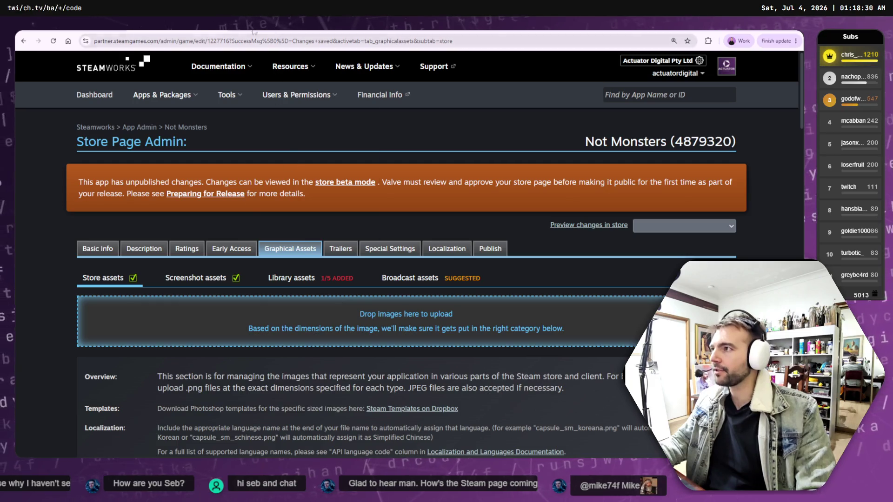
key("alt+Tab")
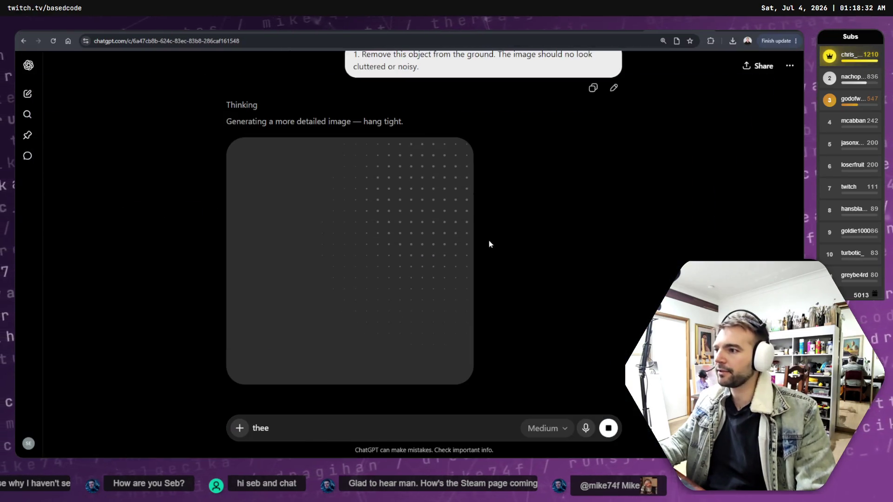
Flip through the generated village-square images in ChatGPT's viewer, then close it.
key("alt+Tab")
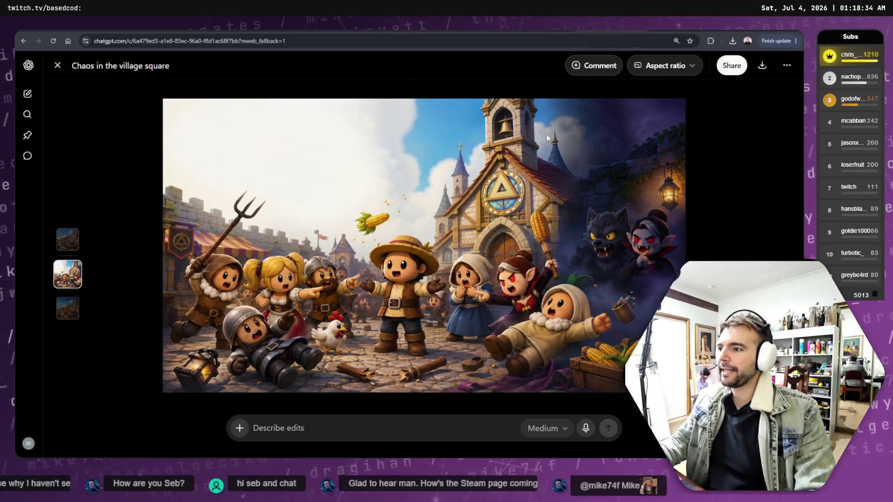
key("Up")
key("Down")
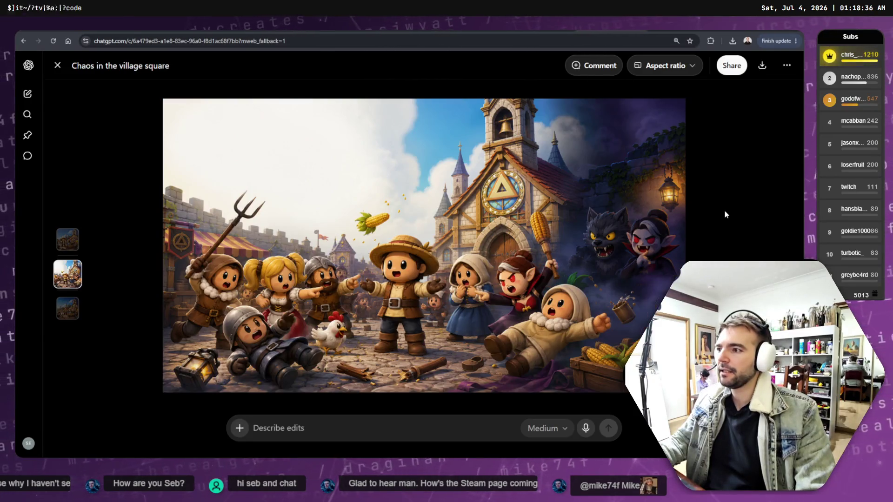
key("Up")
key("Down")
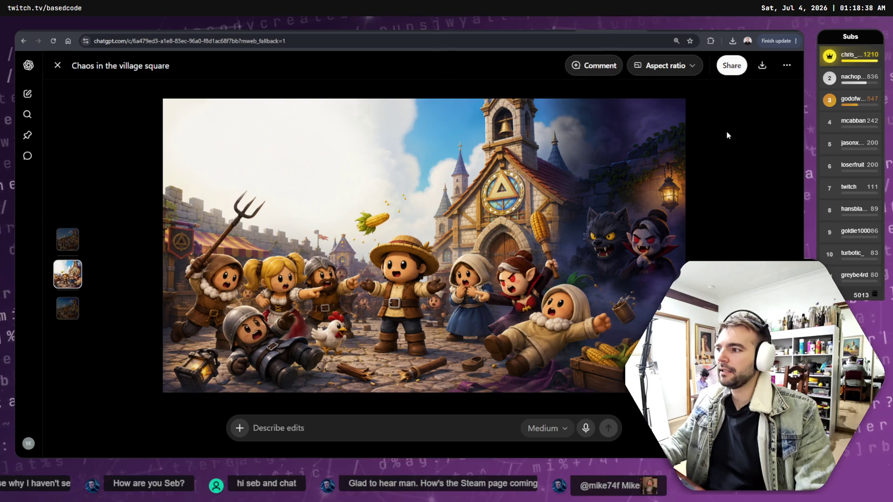
key("Up")
key("Down")
key("Down")
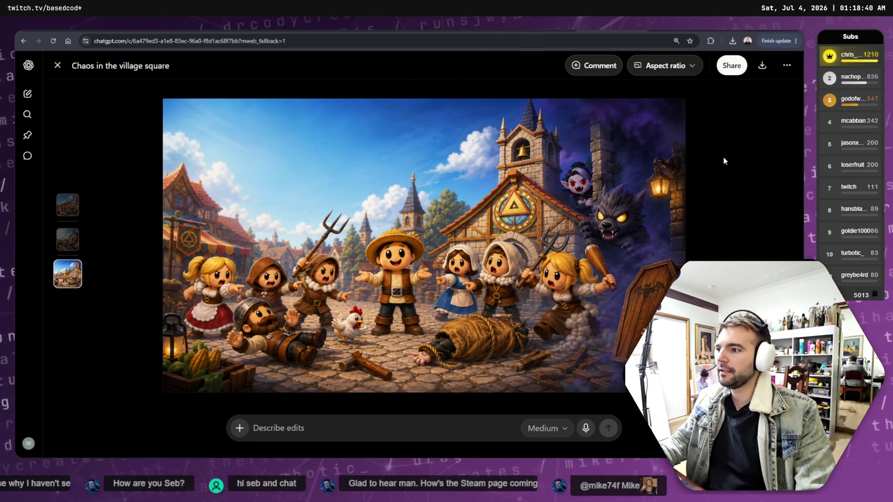
left_click(57, 65)
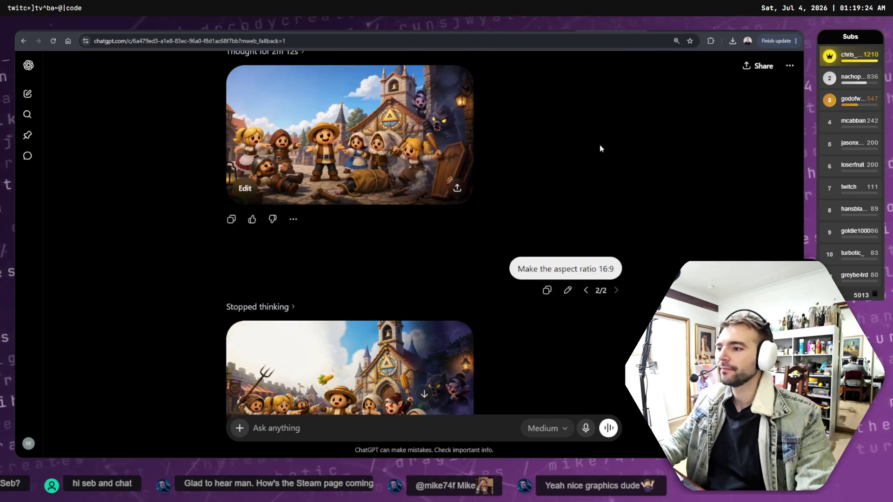
Review the 16:9 conversation, then switch to the ChatGPT tab with the generating object-removal image.
scroll(598, 143, "down", 3)
scroll(591, 147, "down", 5)
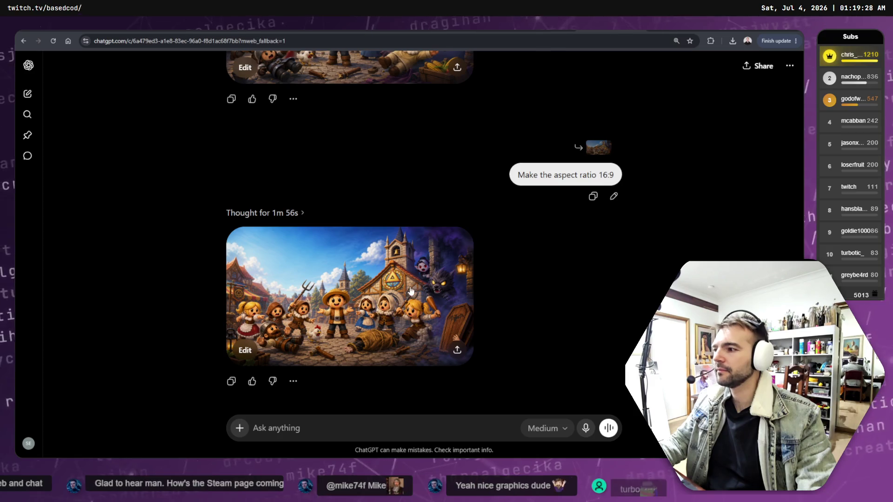
scroll(403, 279, "up", 5)
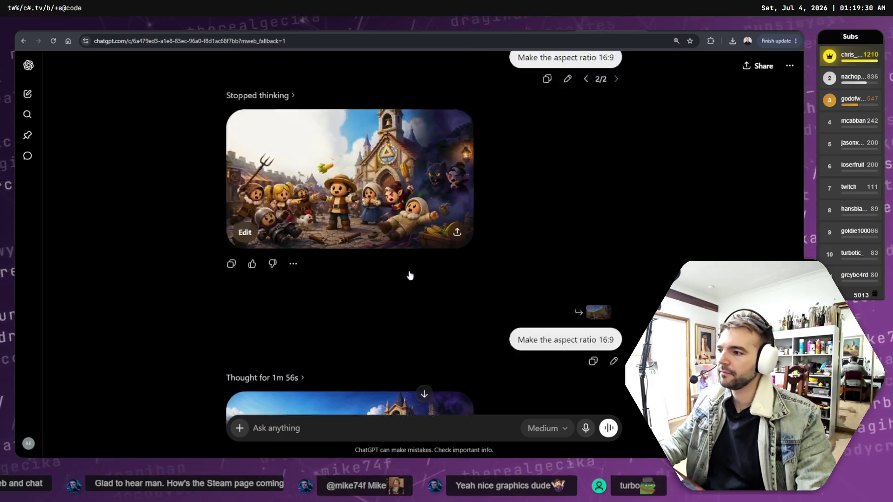
scroll(394, 259, "up", 5)
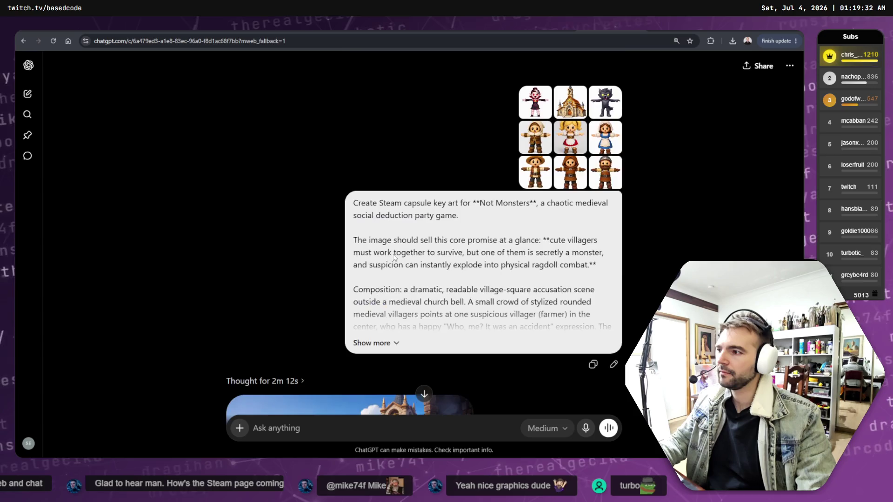
key("ctrl+Tab")
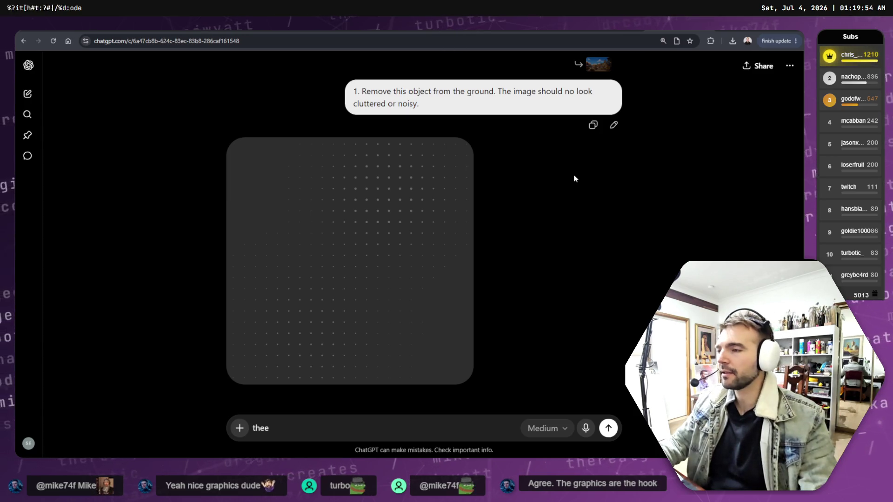
left_click(615, 33)
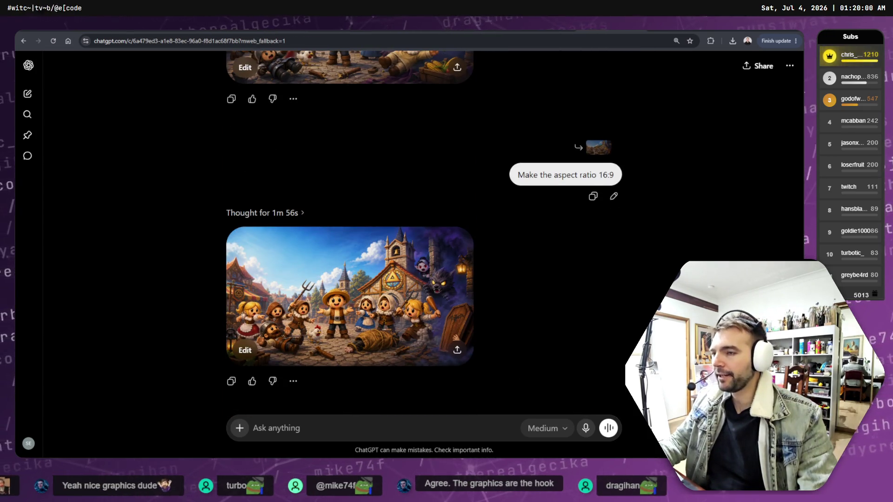
left_click(665, 33)
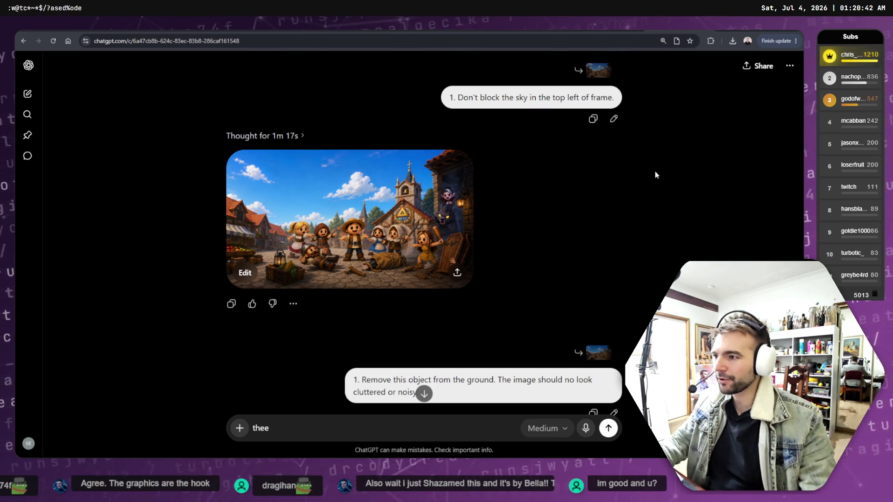
scroll(521, 191, "down", 6)
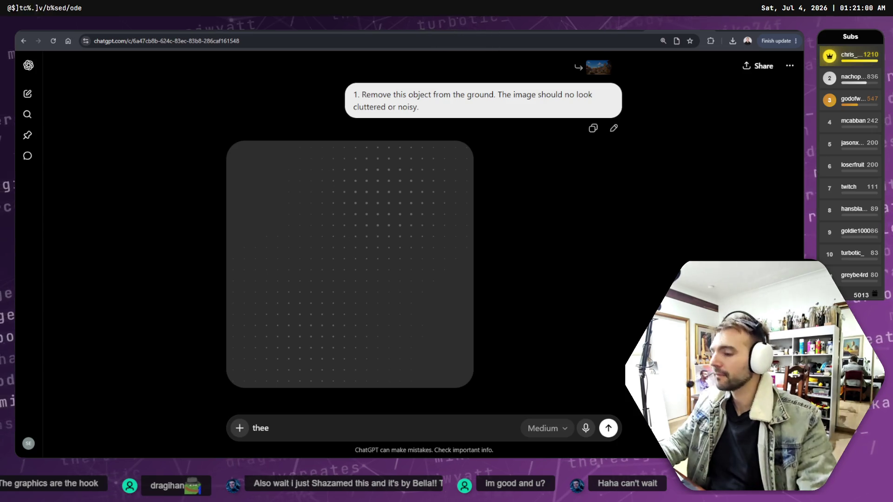
key("alt+Tab")
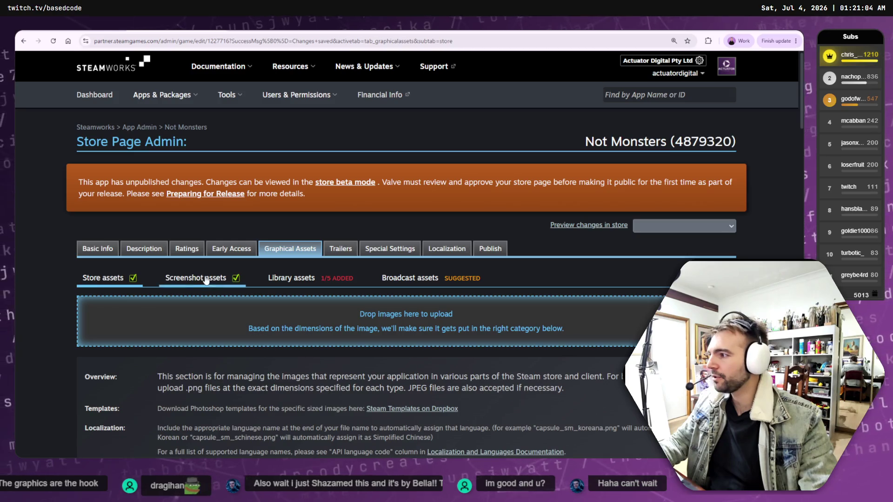
scroll(283, 330, "down", 5)
scroll(282, 329, "down", 2)
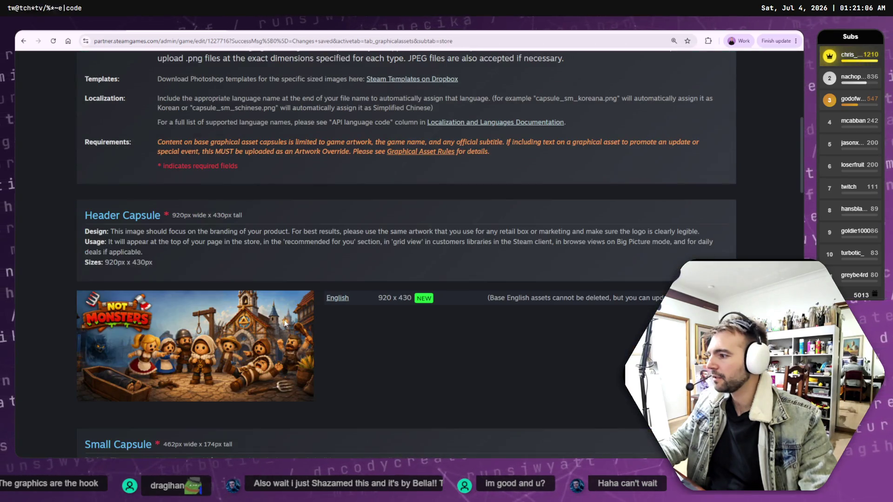
scroll(289, 321, "up", 7)
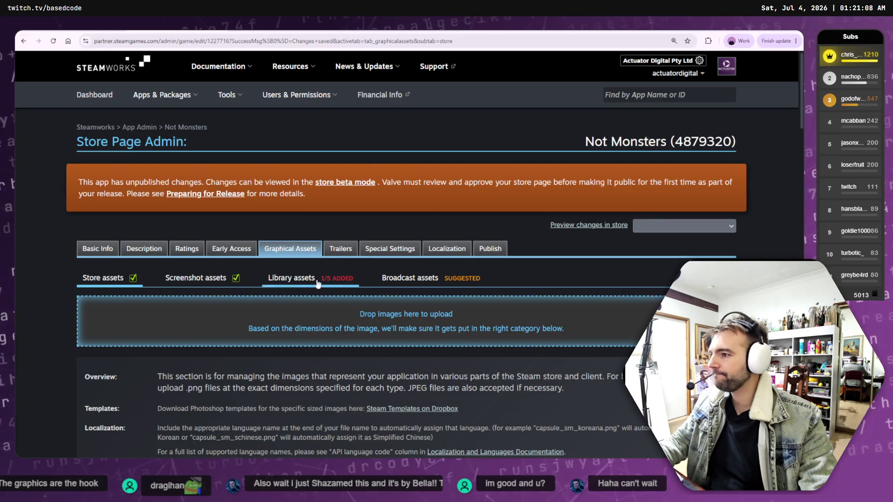
left_click(204, 282)
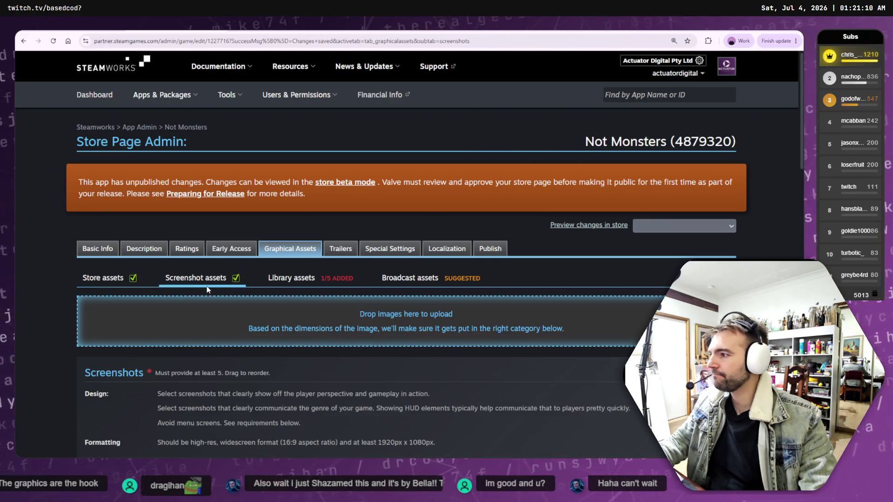
scroll(261, 293, "down", 10)
scroll(261, 292, "down", 4)
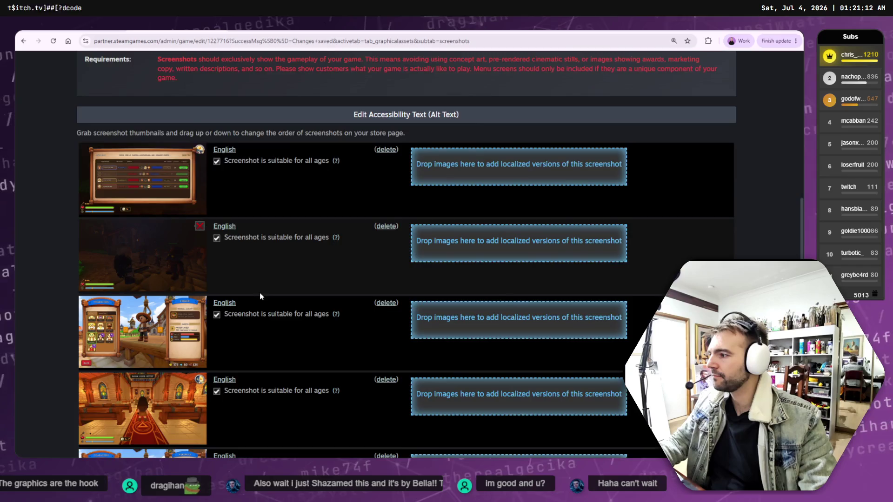
scroll(253, 297, "down", 2)
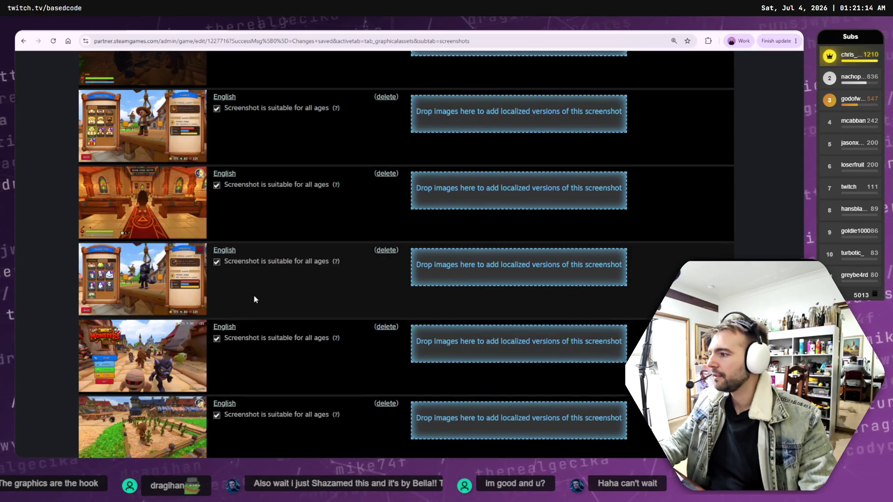
scroll(253, 295, "down", 1)
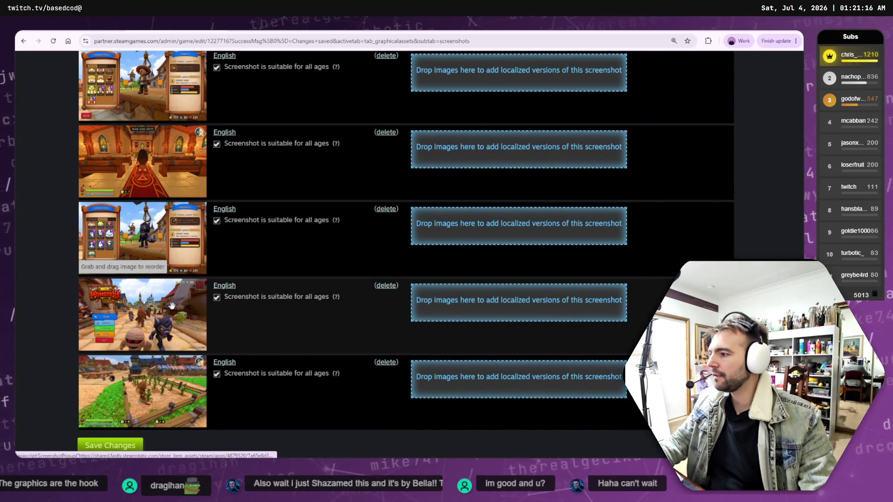
scroll(175, 316, "down", 1)
scroll(164, 350, "down", 4)
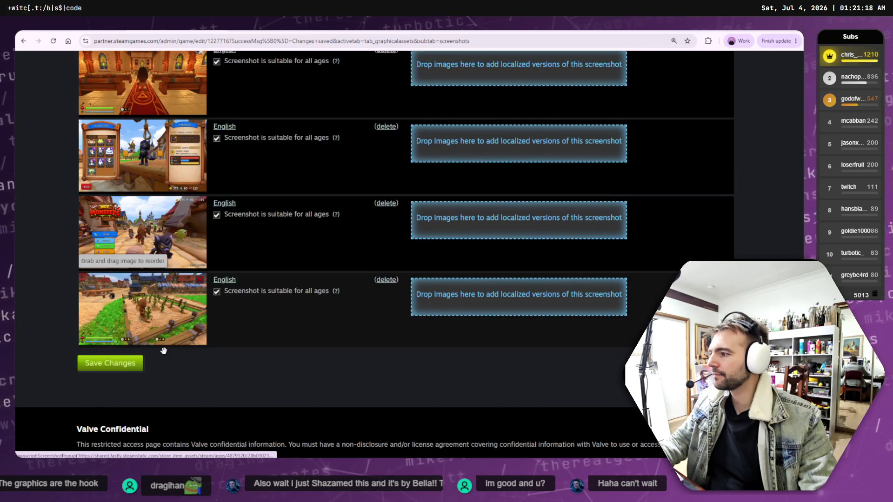
scroll(188, 338, "up", 6)
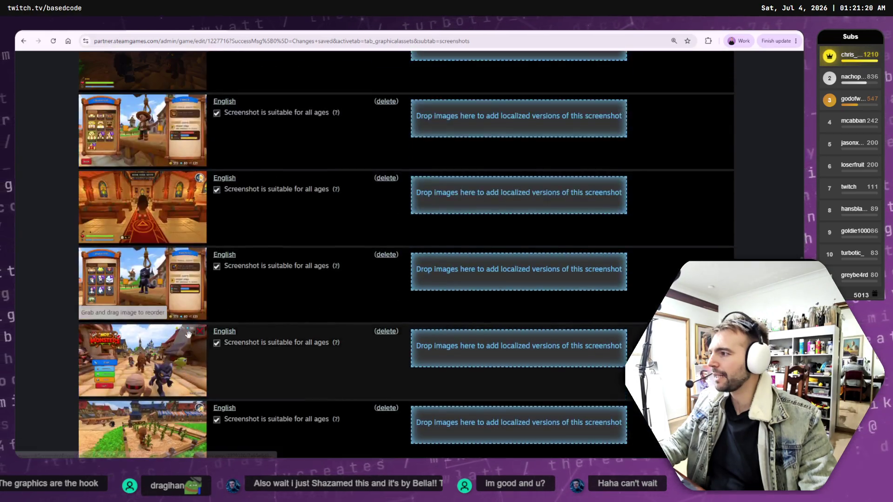
scroll(200, 338, "up", 3)
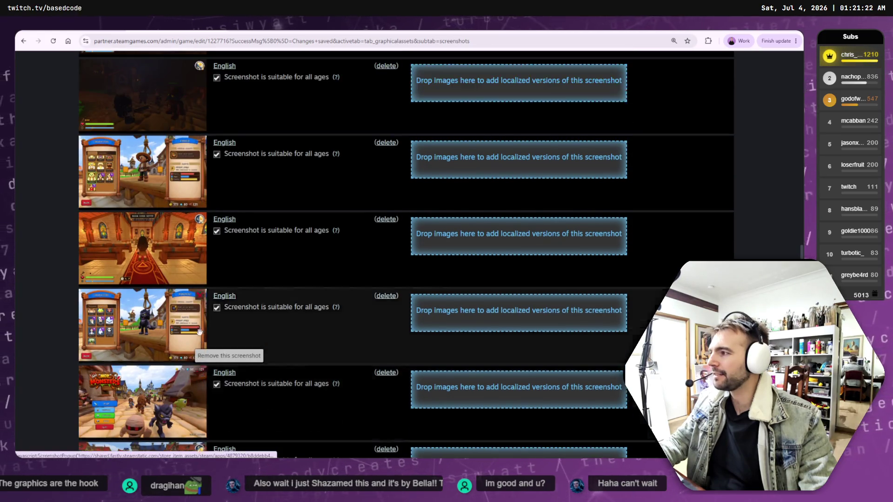
scroll(199, 332, "up", 1)
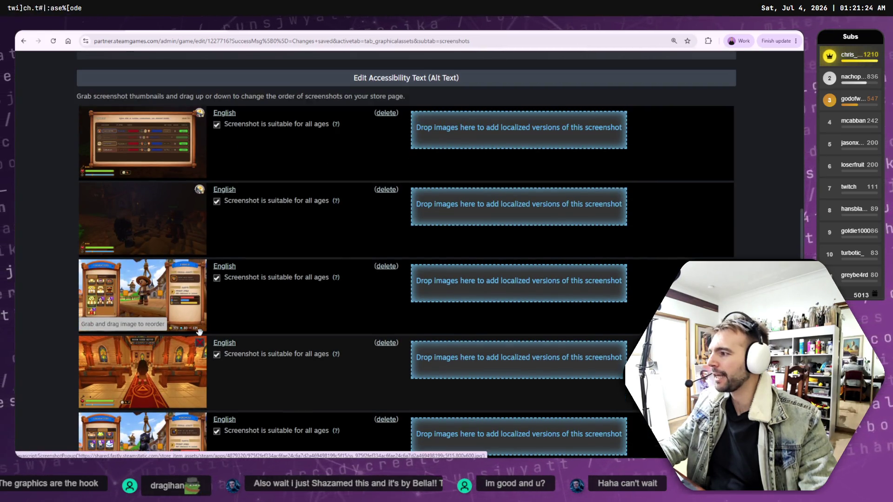
scroll(200, 333, "down", 1)
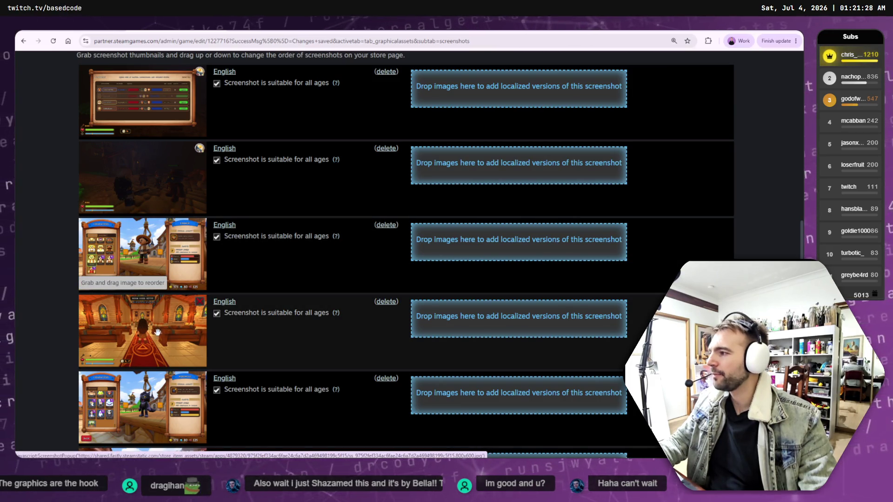
left_click(189, 190)
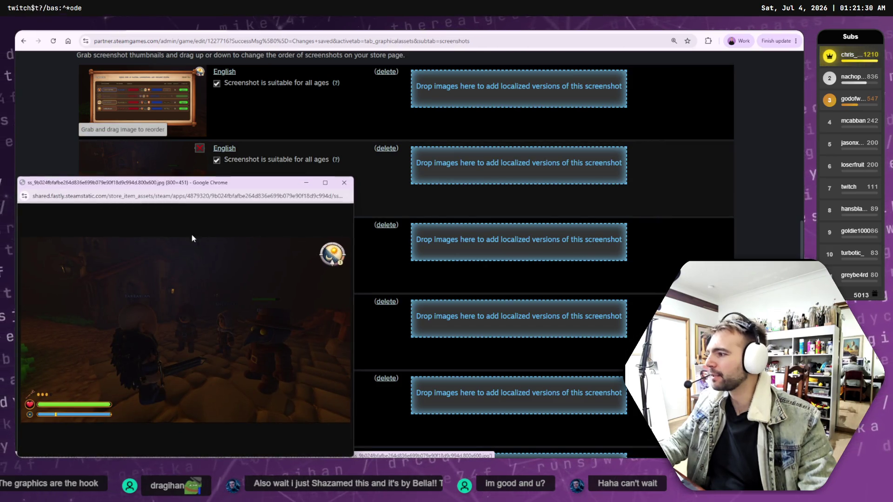
left_click_drag(200, 182, 250, 144)
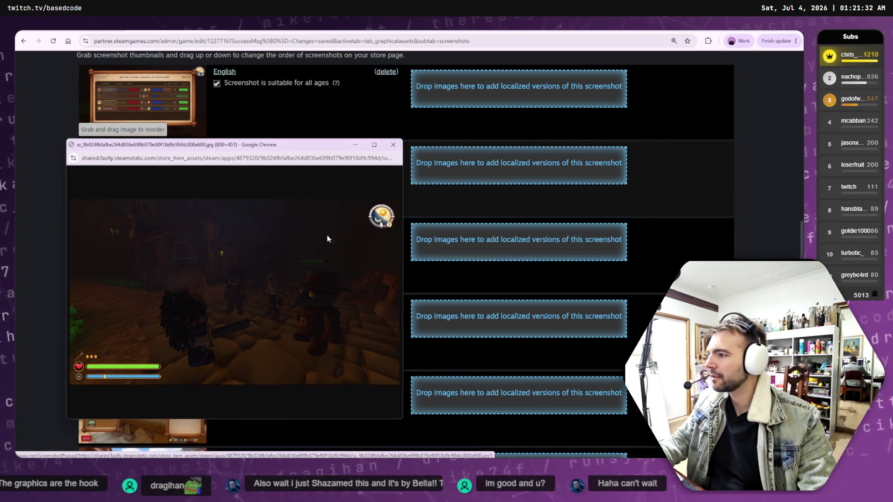
left_click(392, 145)
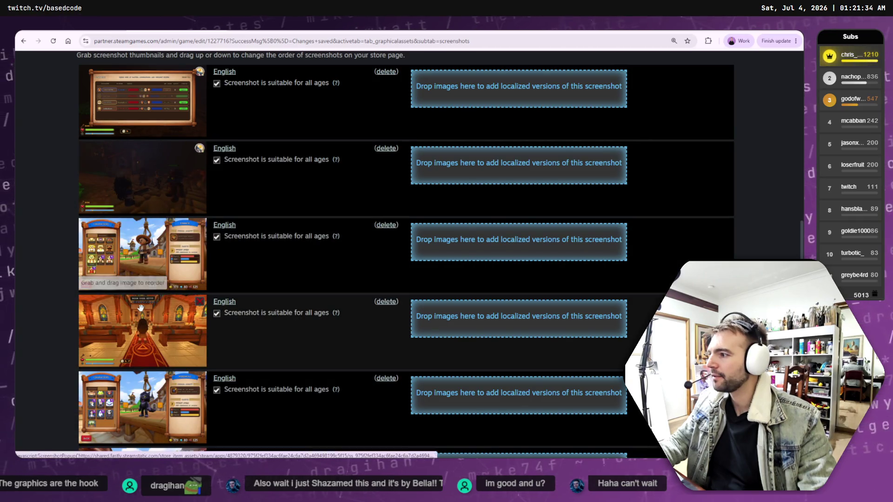
scroll(148, 306, "up", 7)
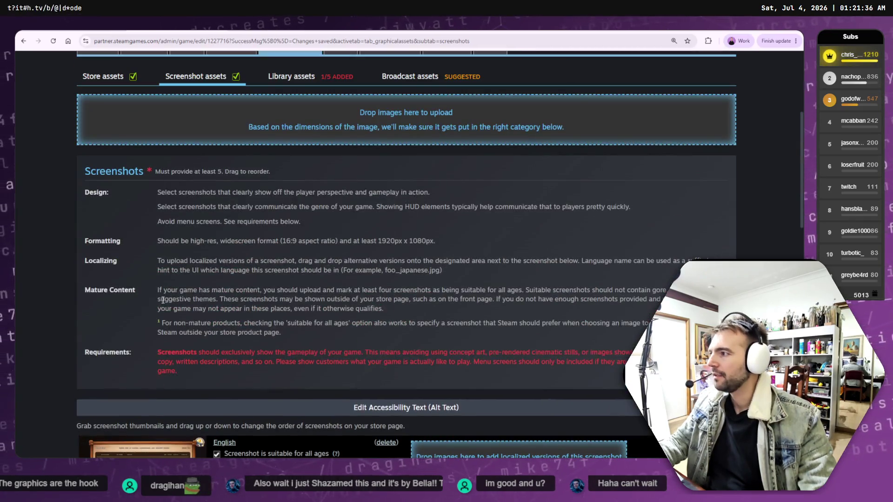
scroll(163, 305, "down", 20)
scroll(195, 229, "up", 20)
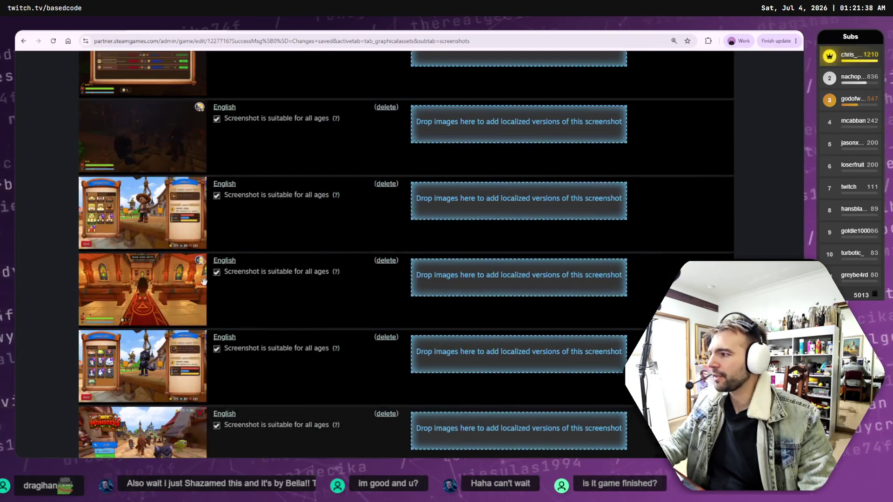
scroll(225, 290, "up", 5)
scroll(228, 319, "down", 5)
scroll(306, 225, "up", 5)
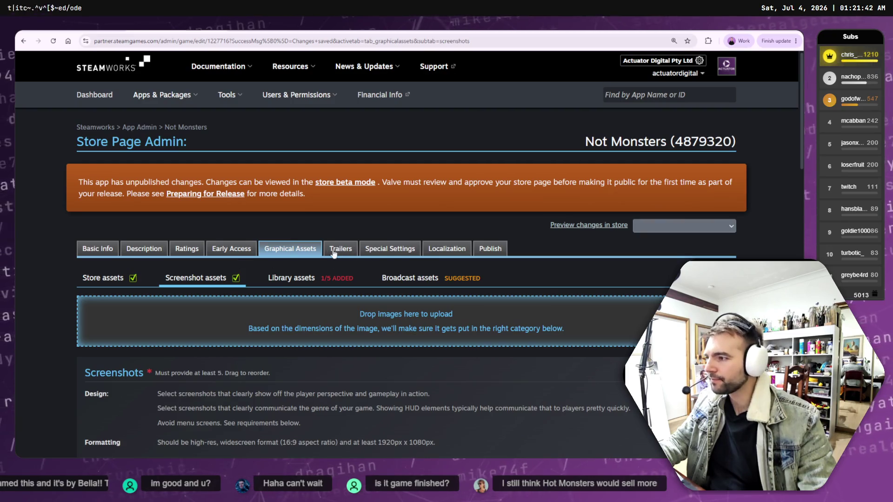
left_click(297, 278)
scroll(326, 288, "down", 8)
scroll(348, 295, "down", 5)
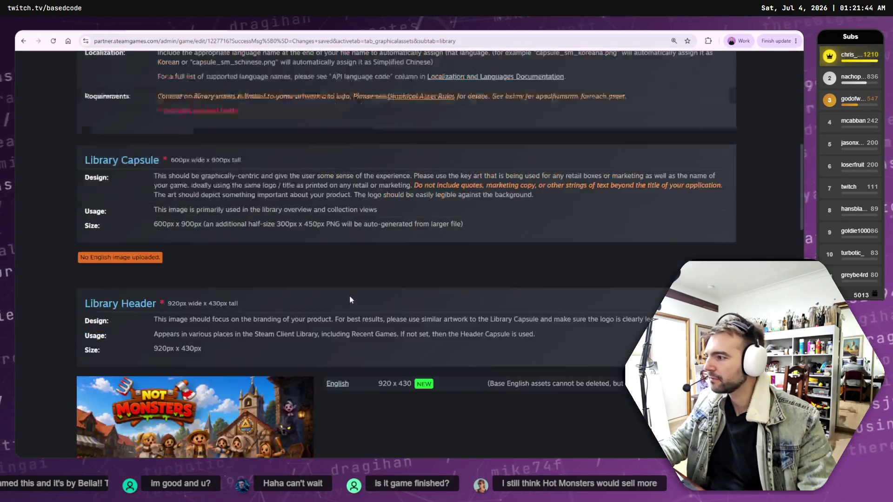
scroll(269, 264, "up", 1)
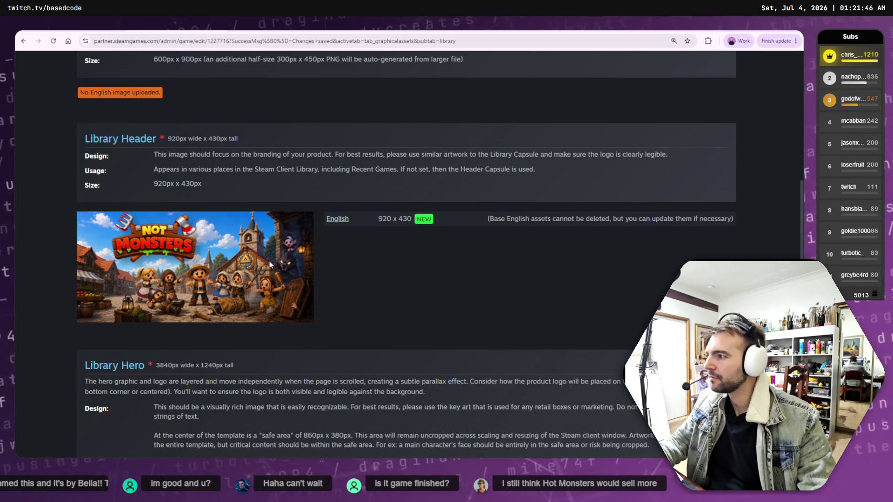
scroll(270, 264, "up", 9)
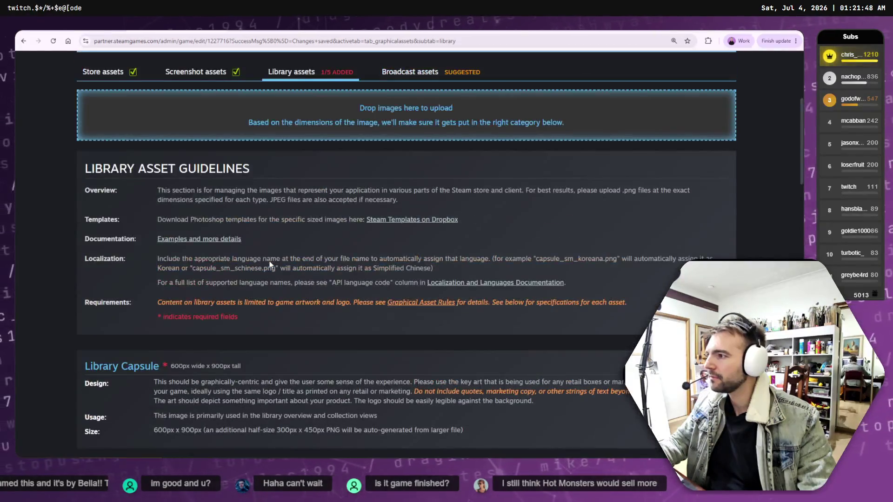
scroll(270, 264, "down", 1)
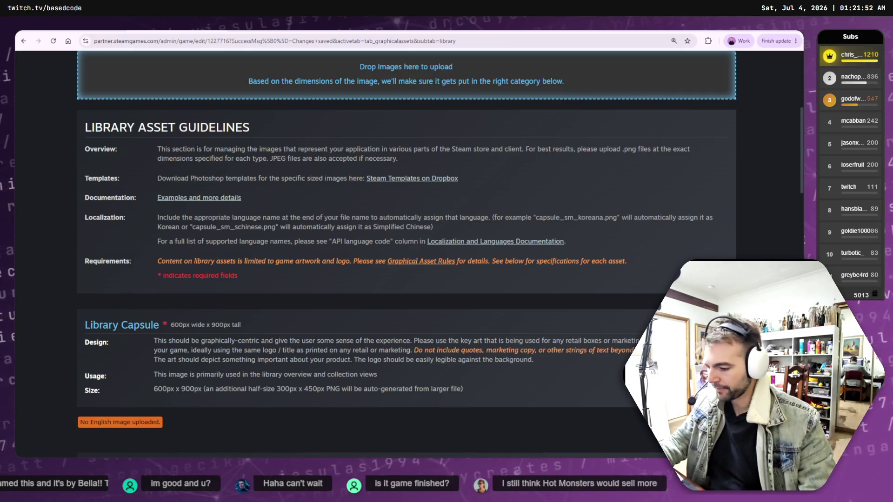
key("alt+Tab")
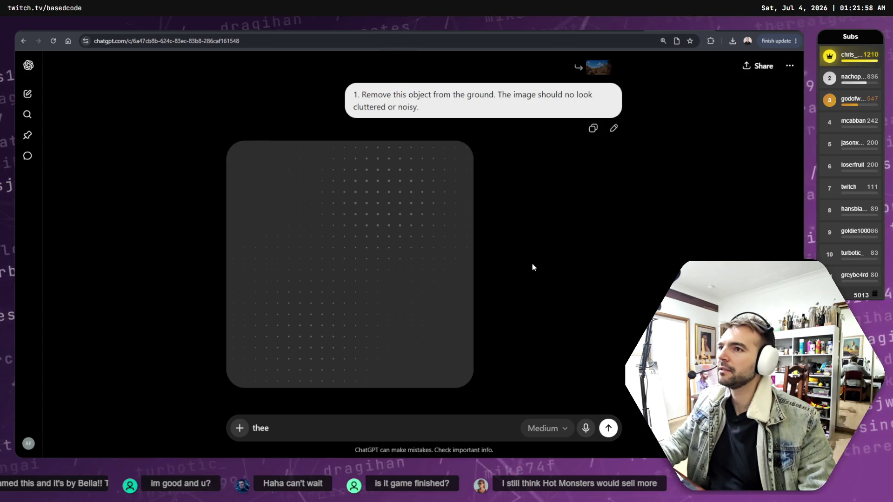
Open the generated 'Village conflict under a sunny sky' image full-screen in ChatGPT.
scroll(528, 252, "up", 5)
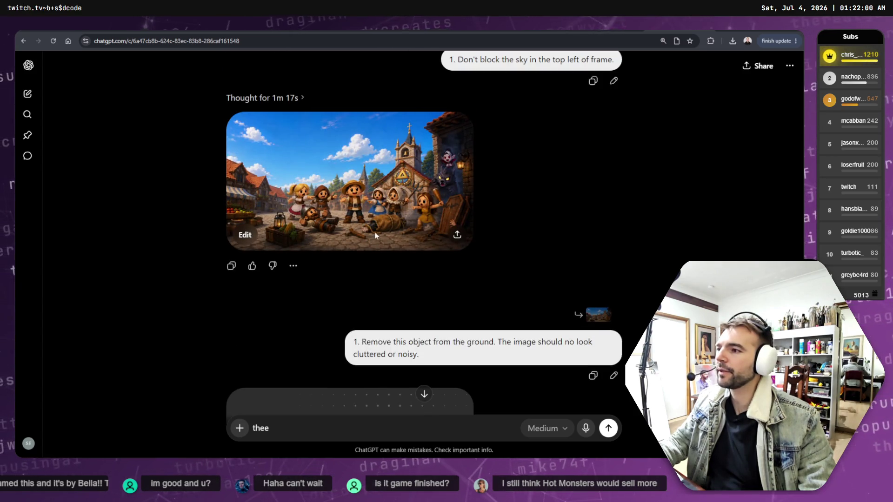
left_click(355, 209)
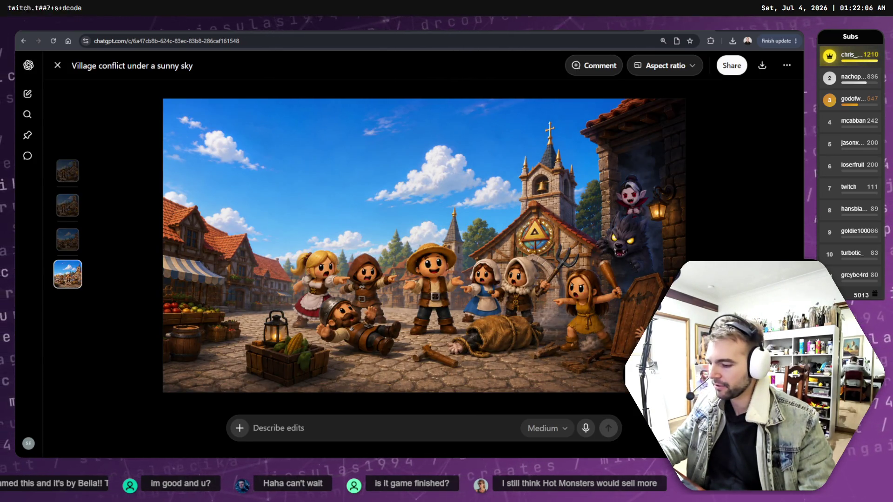
key("alt+Tab")
Drag KeyArt-Reference.png out of the Marketing folder and return to GIMP.
key("alt+Tab")
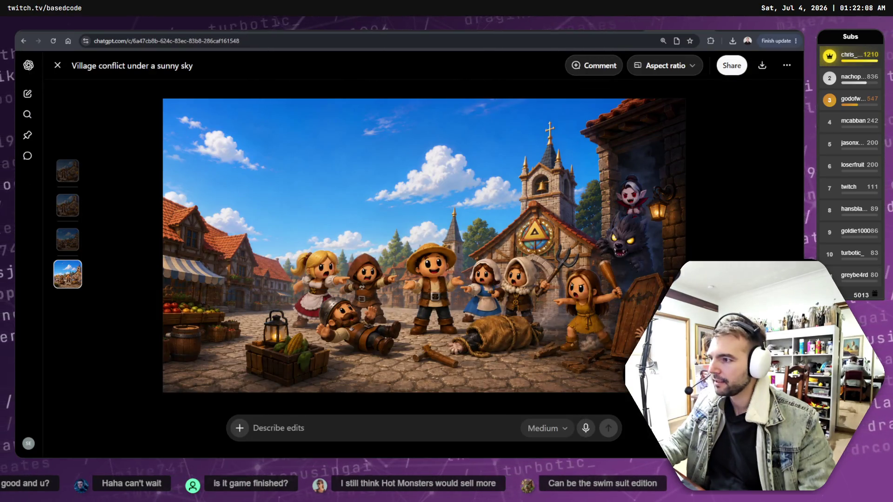
key("alt+Tab")
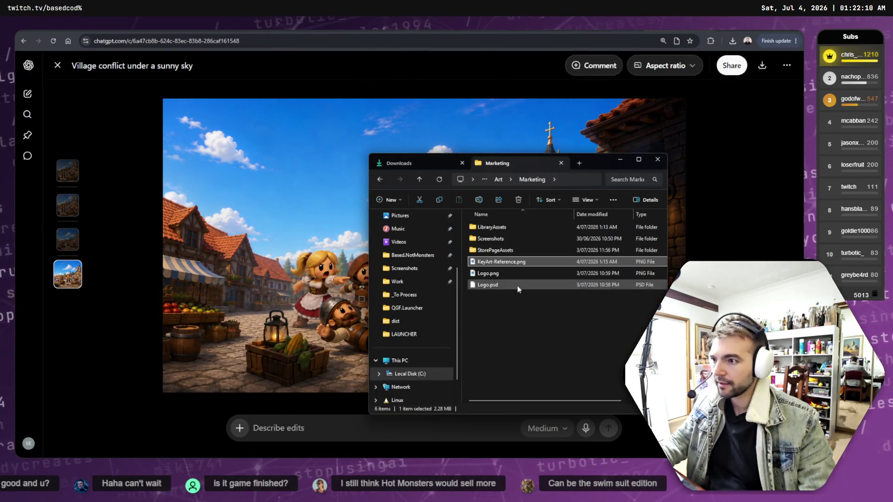
mouse_move(491, 263)
left_mouse_down()
mouse_move(393, 467)
mouse_move(356, 460)
mouse_move(482, 394)
mouse_move(494, 358)
left_mouse_up()
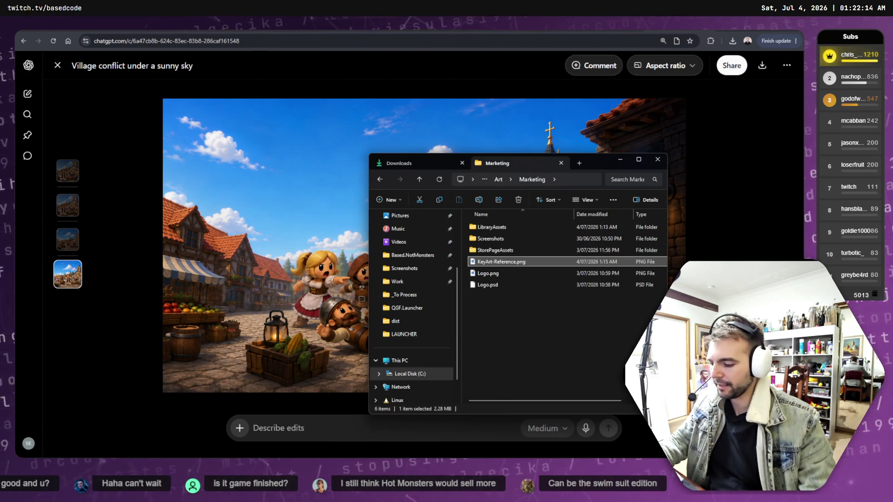
key("alt+Tab")
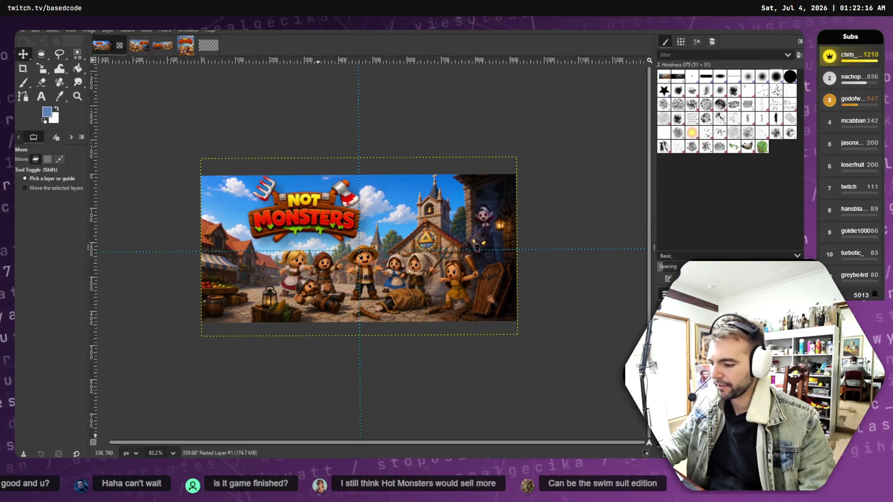
Close ChatGPT's image editor and retry the failed ground-cleanup request.
key("alt+Tab")
key("Escape")
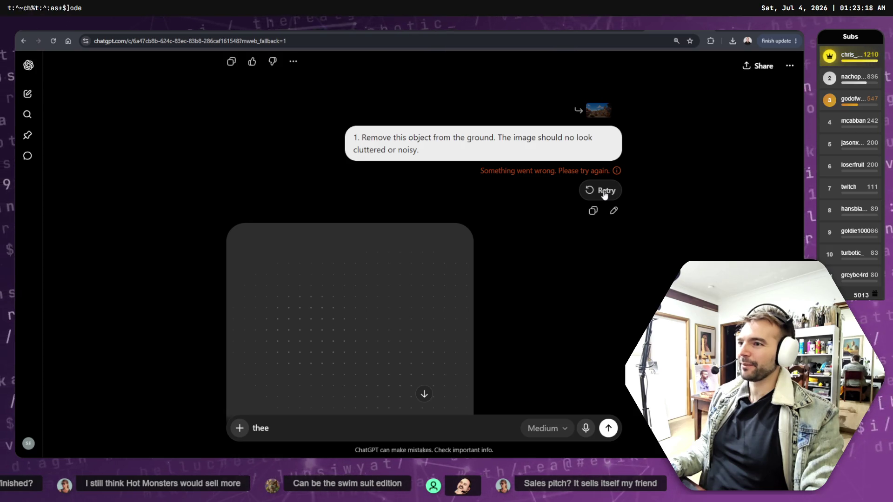
left_click(605, 192)
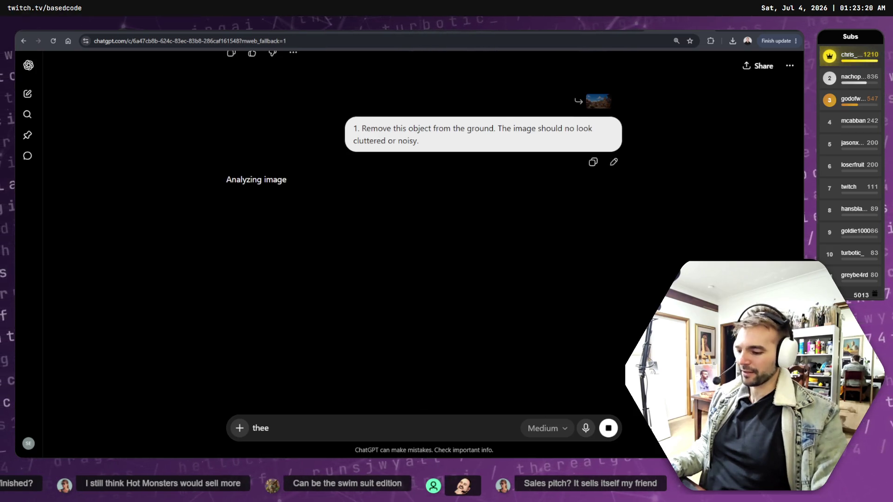
key("alt+Tab")
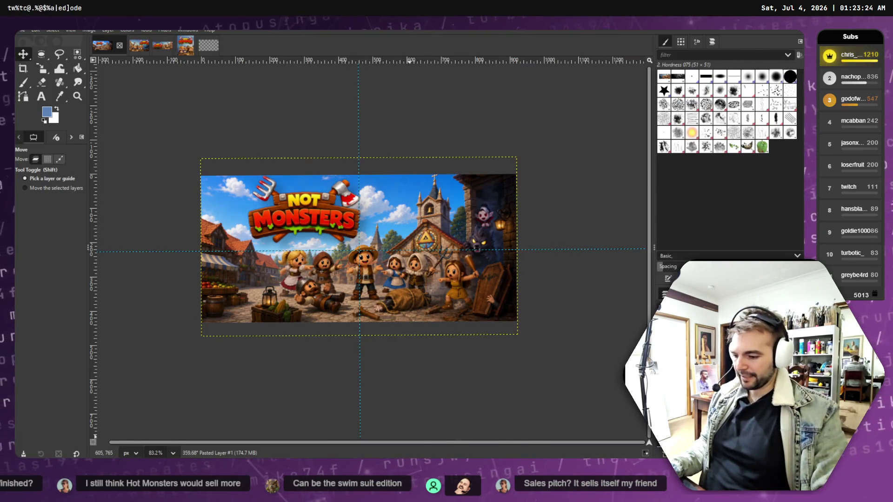
Open KeyArt-Reference.png in GIMP, select the Heal tool and zoom in on the mallet.
key("alt+Tab")
mouse_move(501, 261)
left_mouse_down()
mouse_move(238, 40)
mouse_move(250, 45)
left_mouse_up()
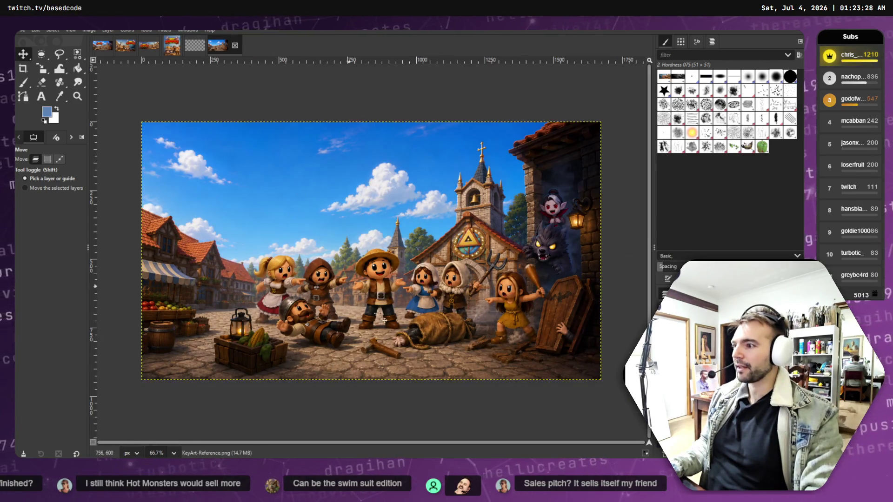
left_click(60, 82)
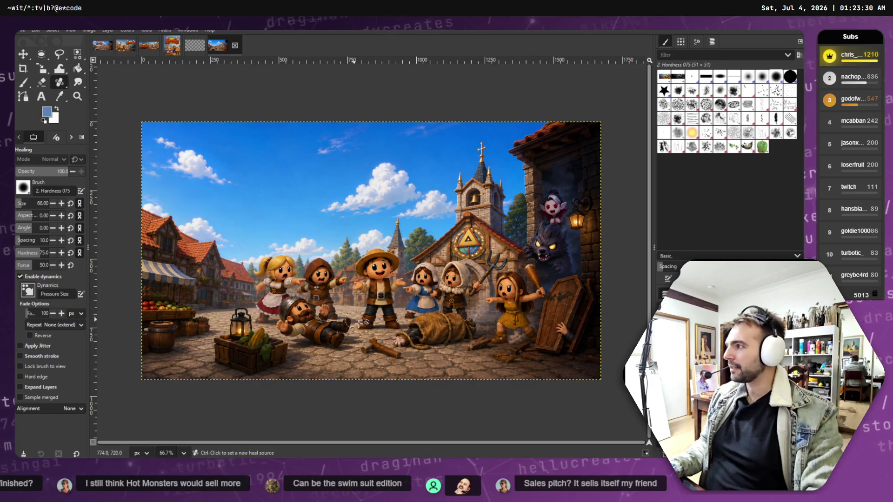
scroll(394, 360, "up", 5)
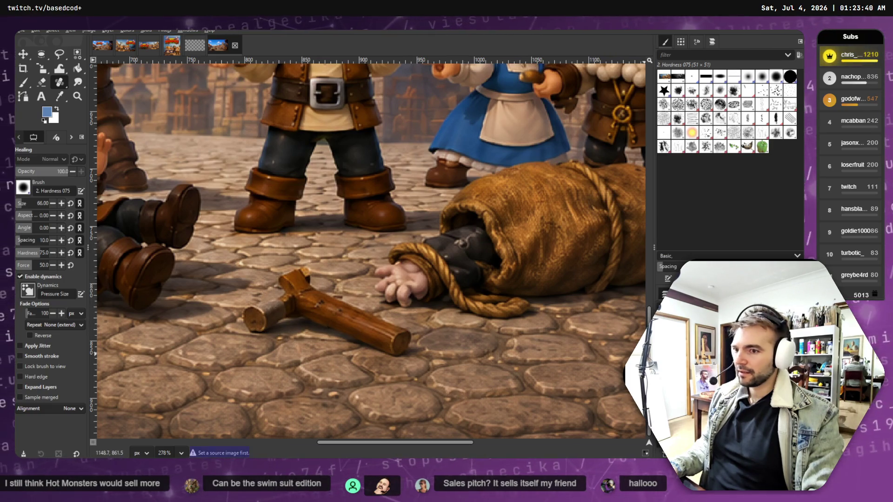
double_click(677, 356)
left_click(477, 357)
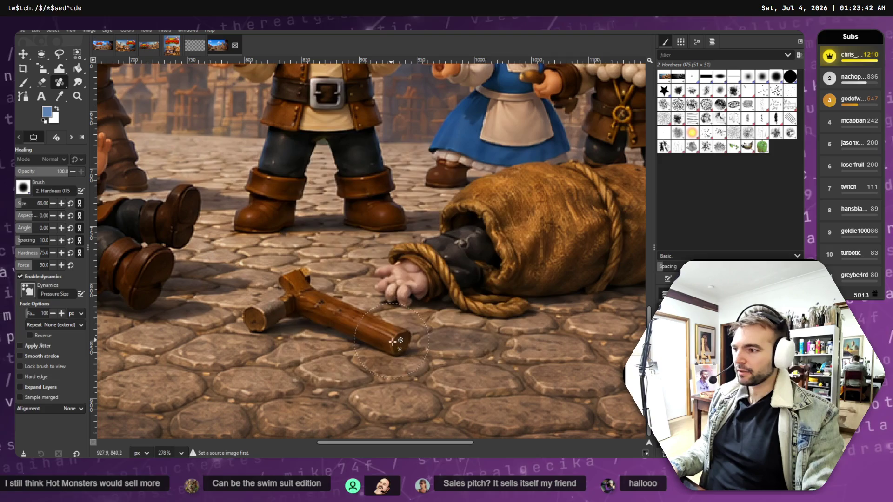
Heal the mallet's head into nearby cobblestones, then shrink the healing brush.
left_click(468, 361, "ctrl")
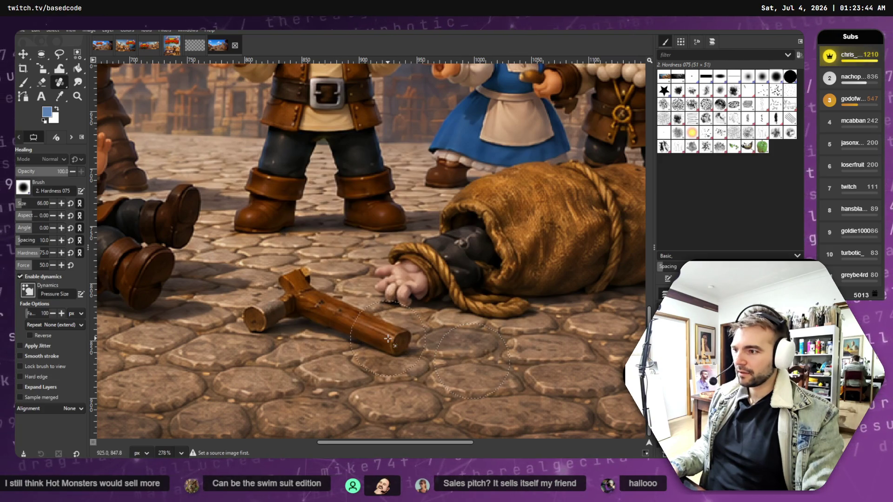
left_click_drag(355, 333, 386, 338)
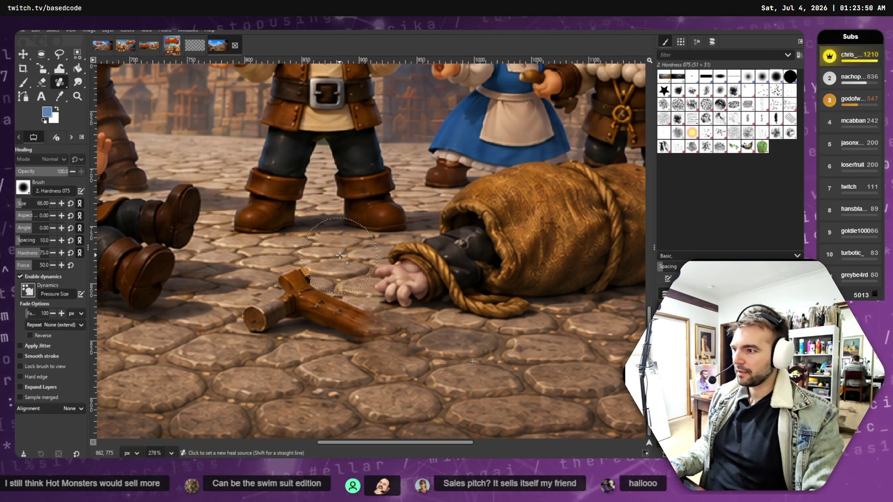
key("bracketleft")
key("bracketleft")
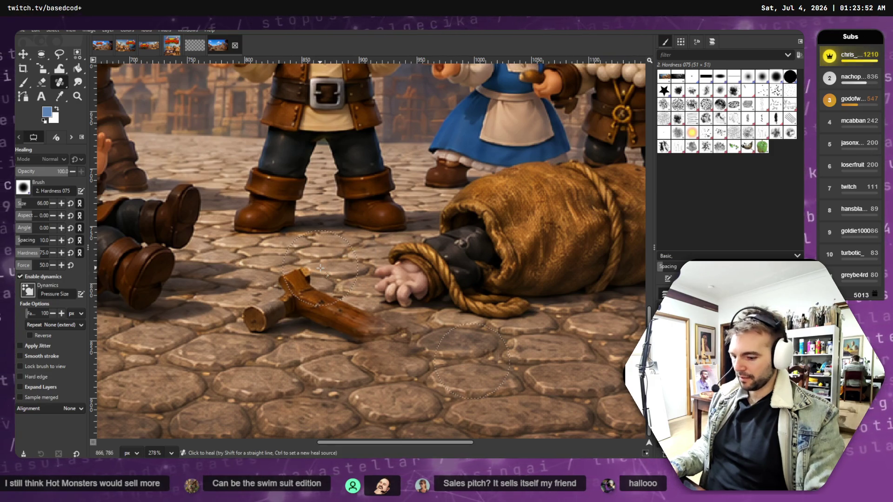
key("bracketleft")
key("bracketleft")
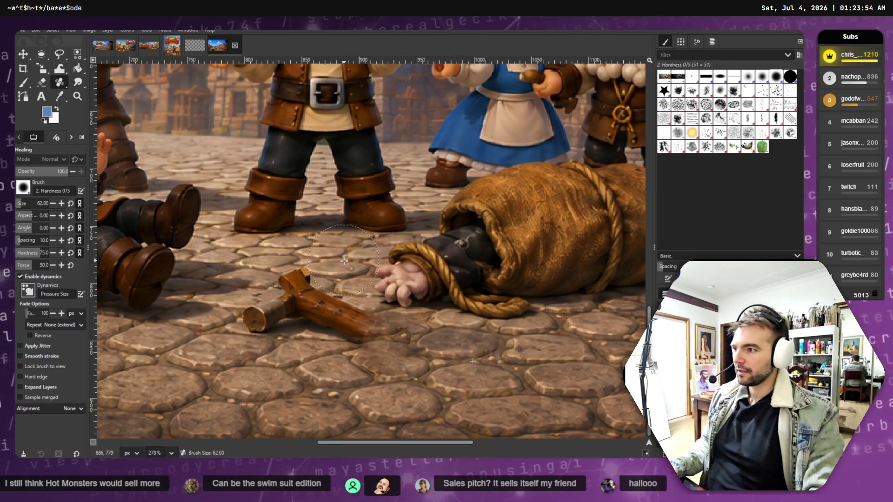
key("bracketleft")
key("bracketleft")
key("bracketleft")
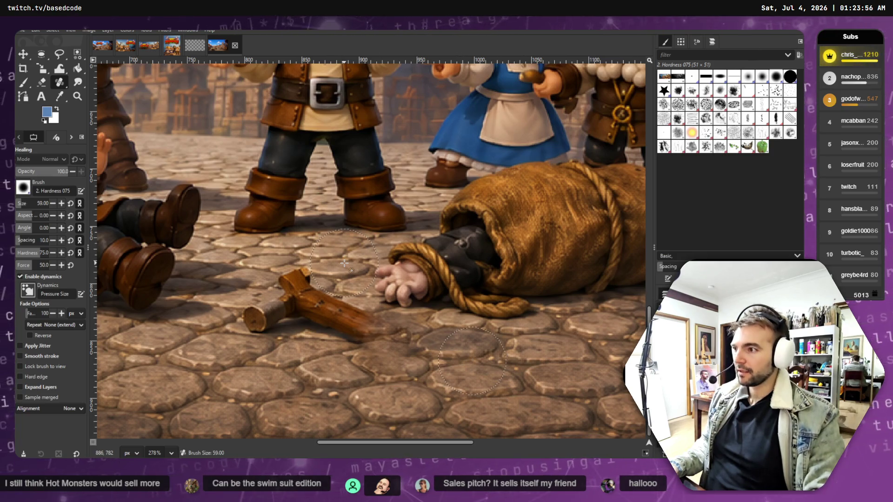
key("bracketleft")
key("bracketleft")
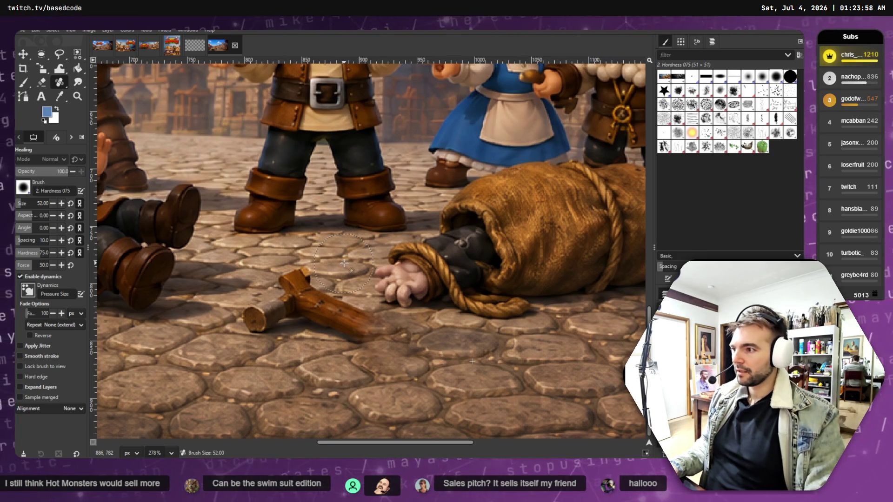
Heal away the mallet's handle and ends using fresh cobblestone sources.
left_click(345, 264, "ctrl")
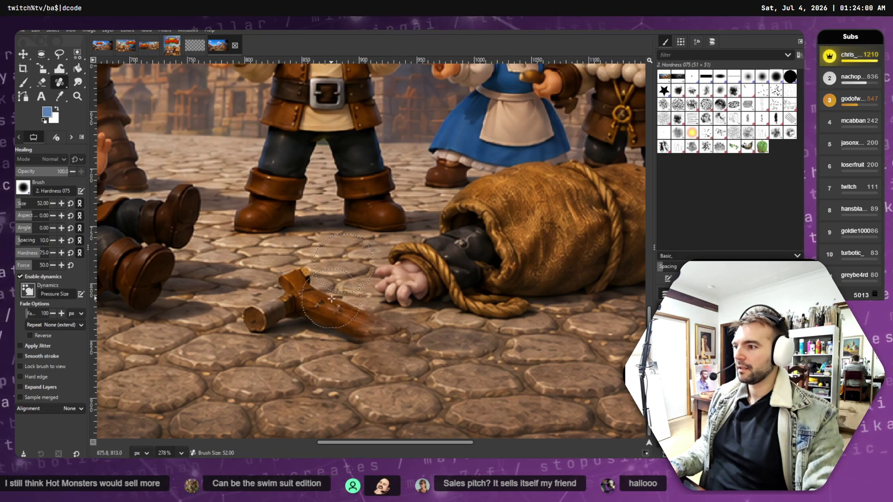
left_click(298, 292)
mouse_move(298, 292)
left_mouse_down()
mouse_move(273, 314)
mouse_move(246, 310)
left_mouse_up()
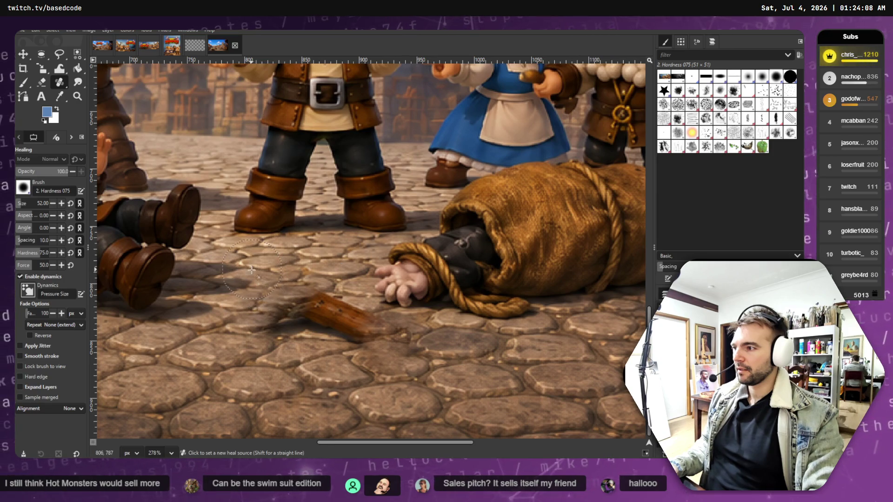
left_click_drag(290, 306, 310, 307)
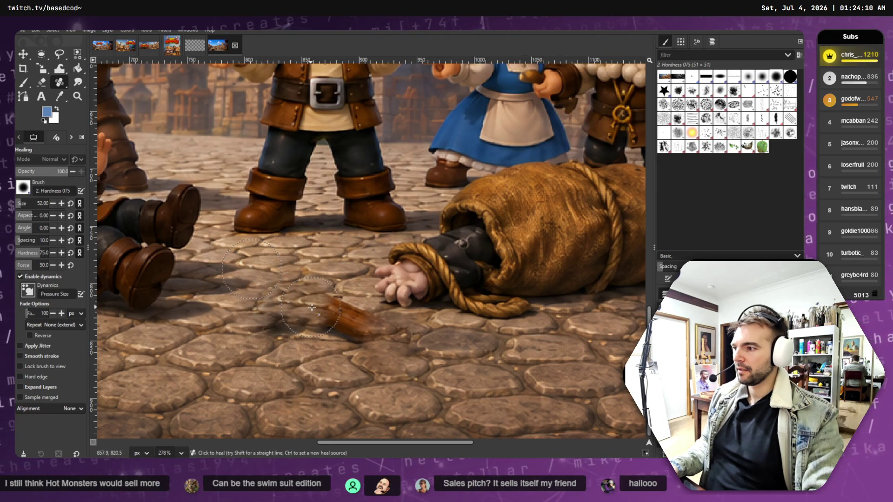
key("ctrl+z")
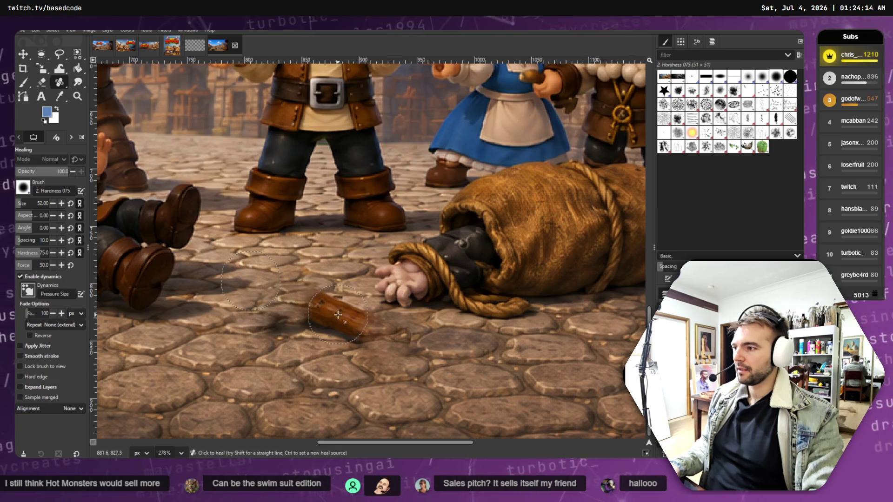
left_click_drag(321, 309, 318, 309)
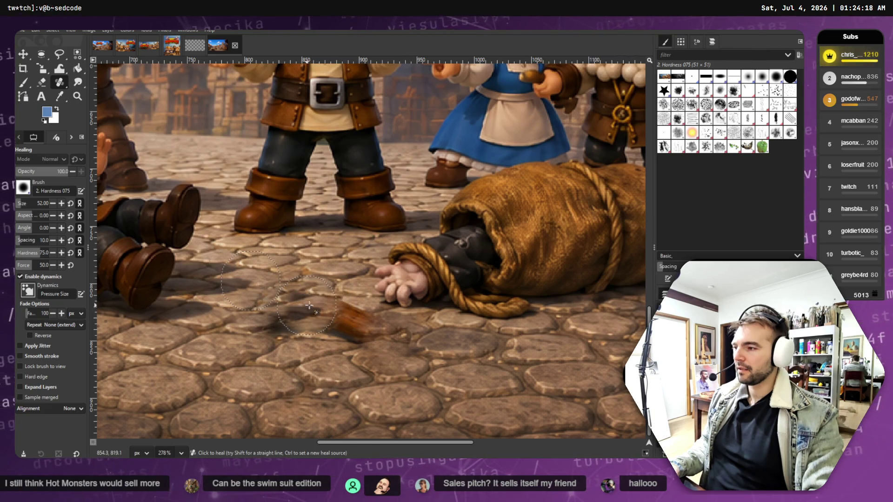
left_click(327, 262, "ctrl")
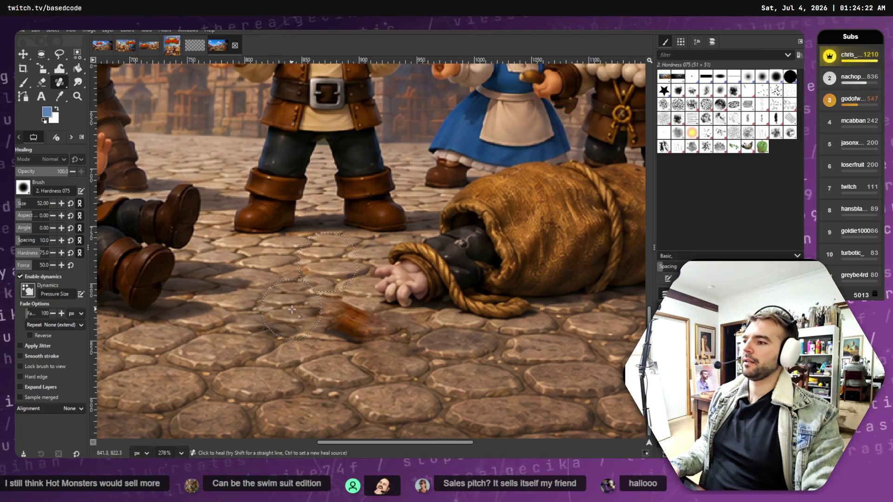
left_click(292, 310)
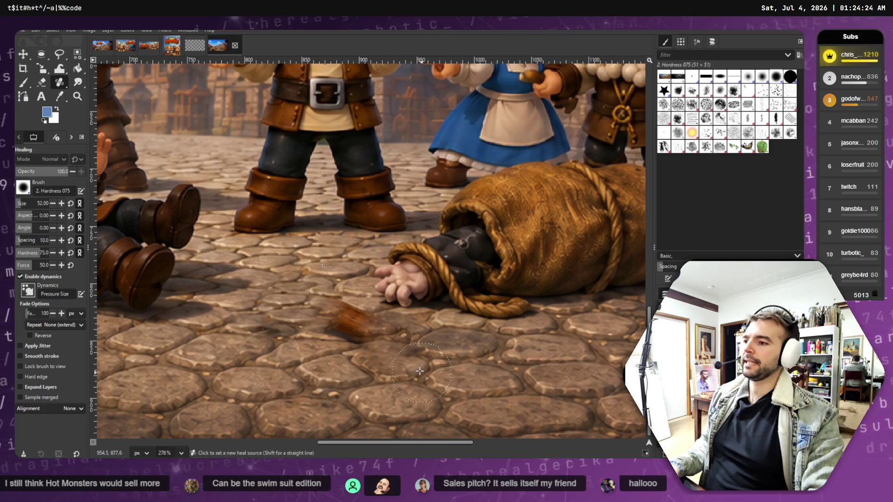
left_click(182, 354, "ctrl")
Shrink the heal brush to 32 and blend the brown smear beside the hand into cobblestones.
left_click_drag(345, 323, 358, 339)
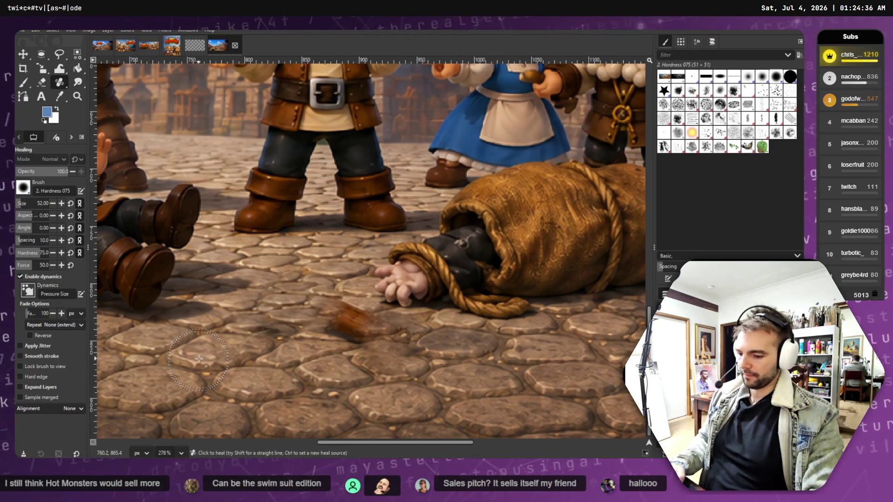
key("bracketleft")
key("bracketleft")
key("bracketleft")
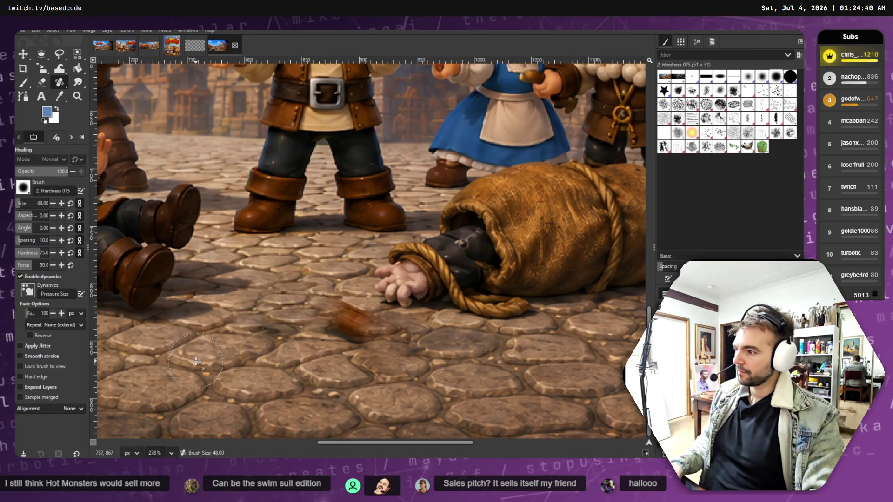
key("bracketleft")
key("bracketleft")
key("bracketleft")
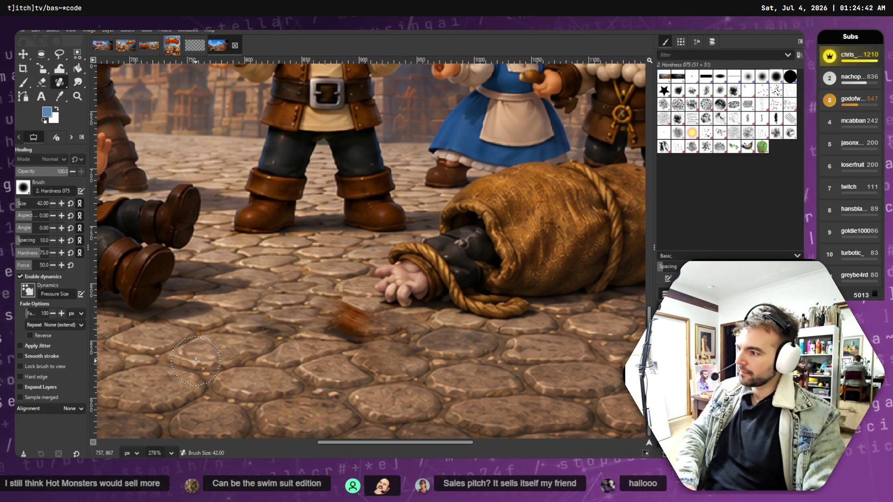
left_click(191, 356, "ctrl")
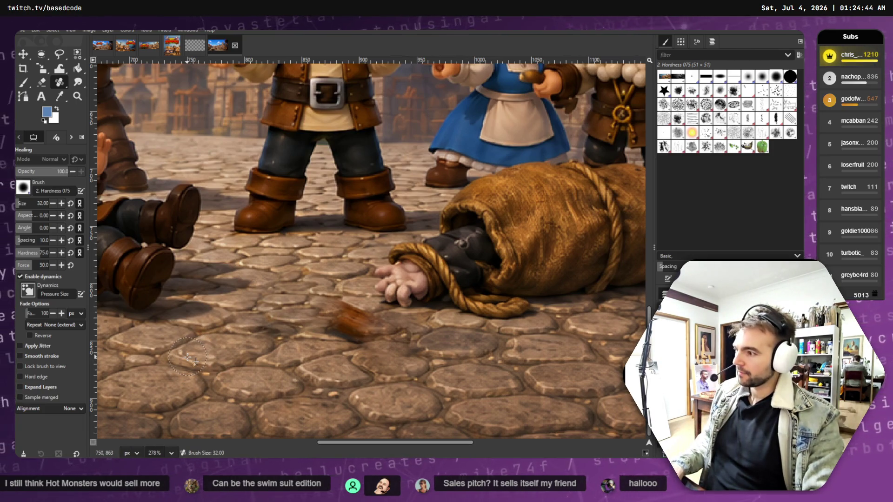
mouse_move(335, 324)
left_mouse_down()
mouse_move(345, 330)
mouse_move(328, 331)
mouse_move(356, 322)
mouse_move(387, 331)
mouse_move(377, 328)
left_mouse_up()
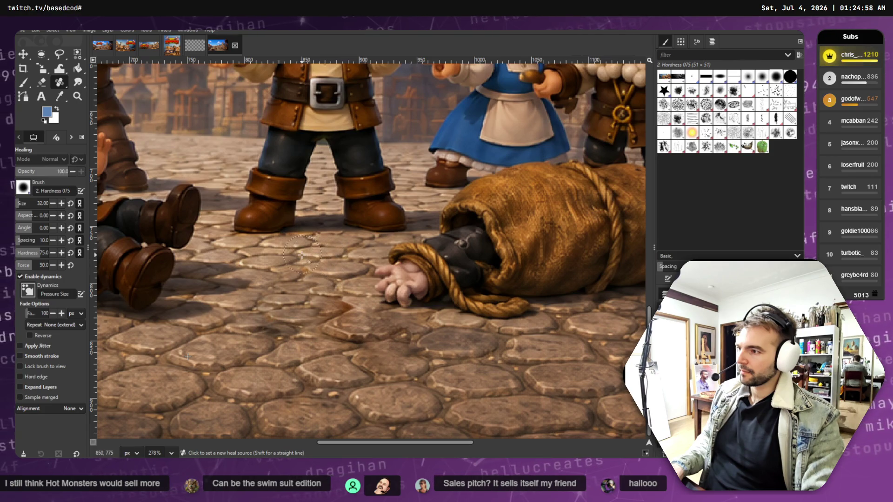
left_click_drag(280, 292, 325, 295)
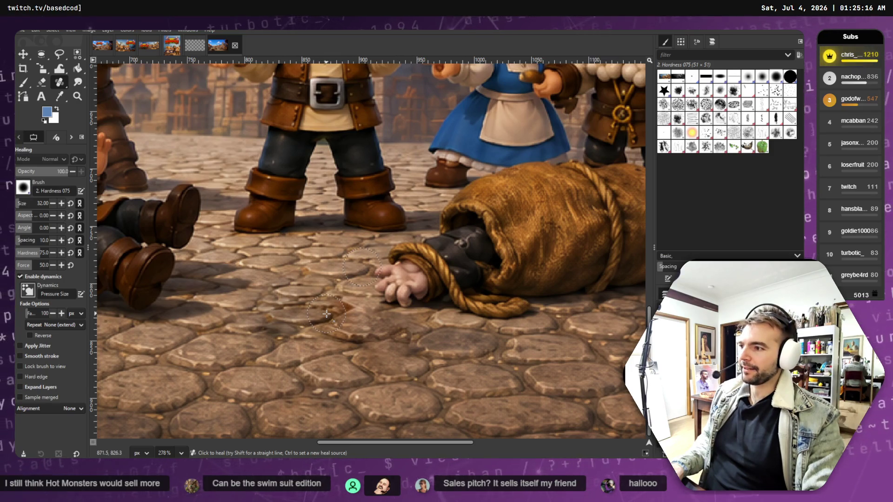
Inspect the retouched cobblestones, fit the image to the window, and switch to ChatGPT.
scroll(456, 381, "down", 5, "ctrl")
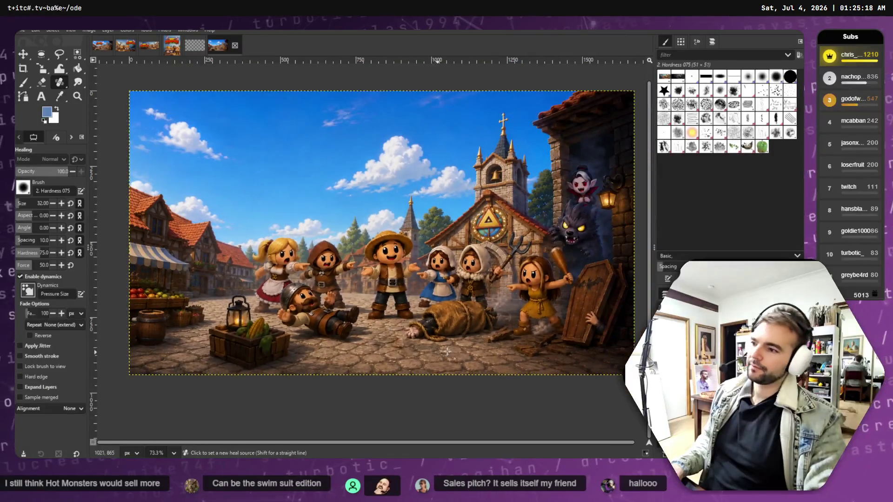
scroll(461, 352, "up", 6, "ctrl")
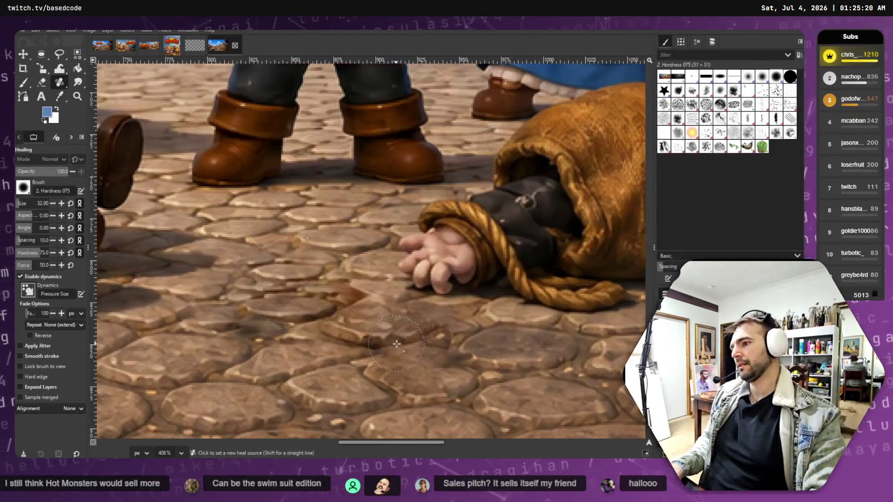
scroll(497, 363, "down", 3, "ctrl")
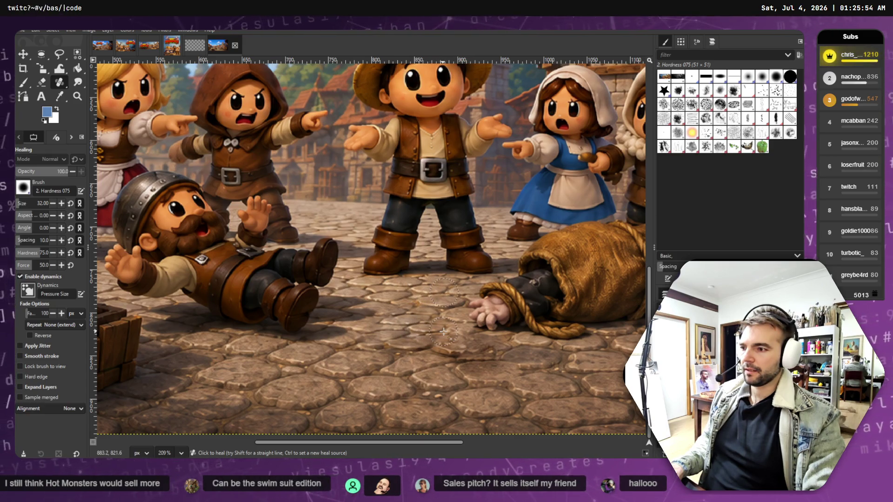
key("shift+ctrl+j")
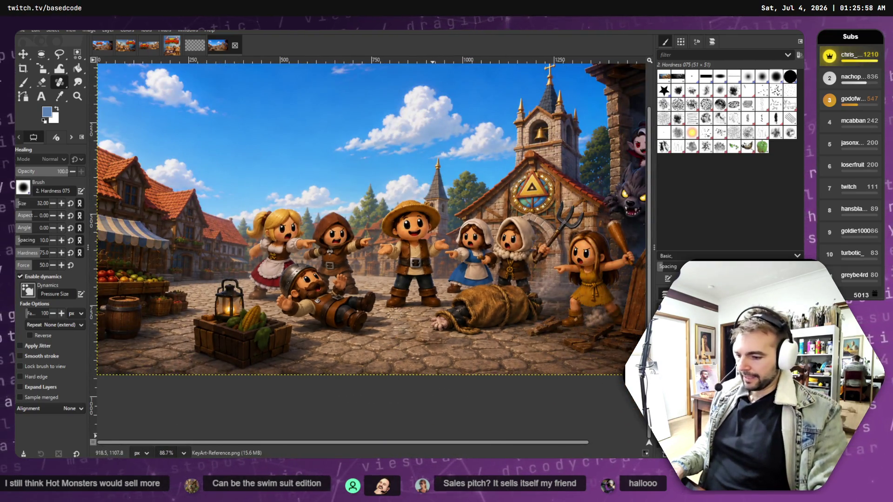
key("alt+Tab")
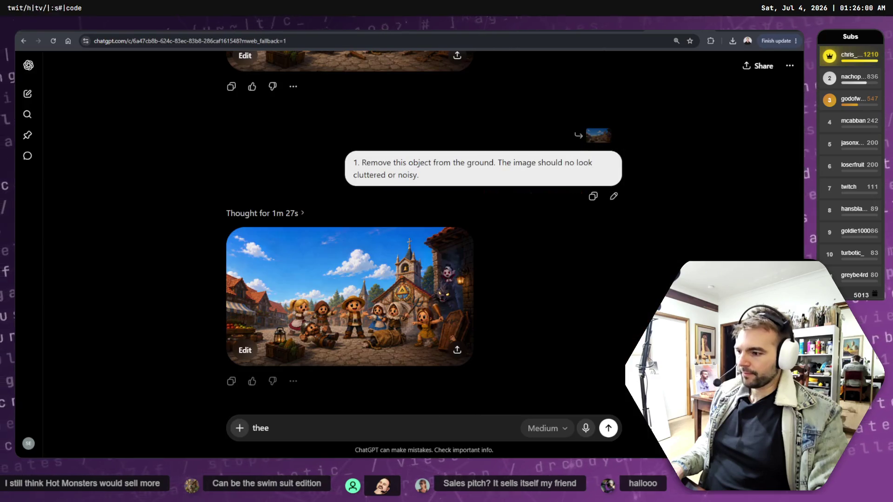
View ChatGPT's debris-free 'A village in shock and awe' image full-size, then return to GIMP.
left_click(381, 292)
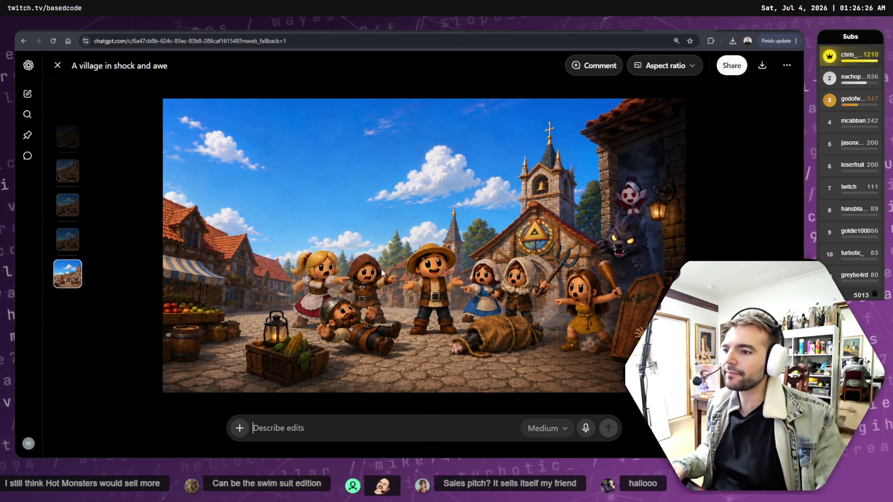
key("alt+Tab")
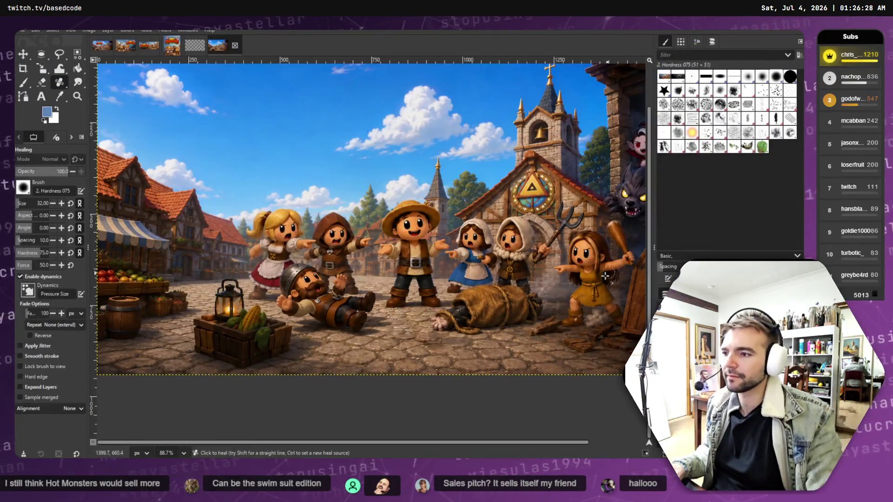
Try saving as XCF and exporting from the File menu, cancelling both dialogs.
scroll(558, 327, "down", 3)
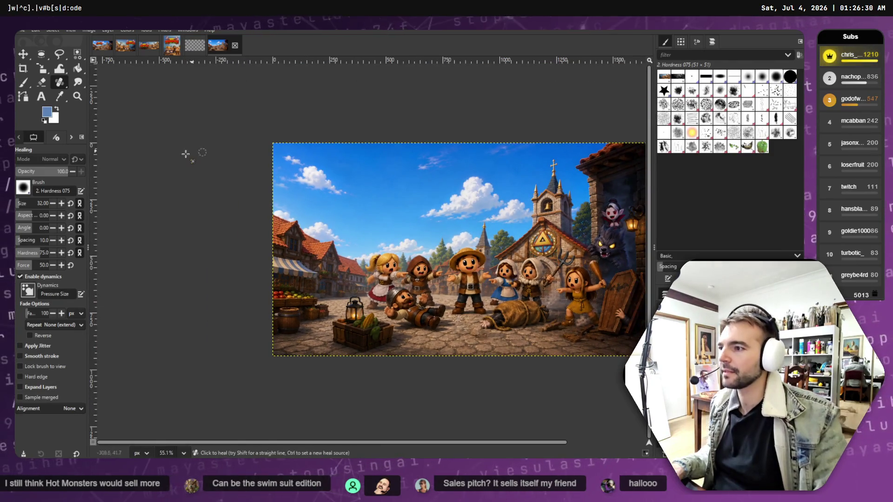
left_click(22, 30)
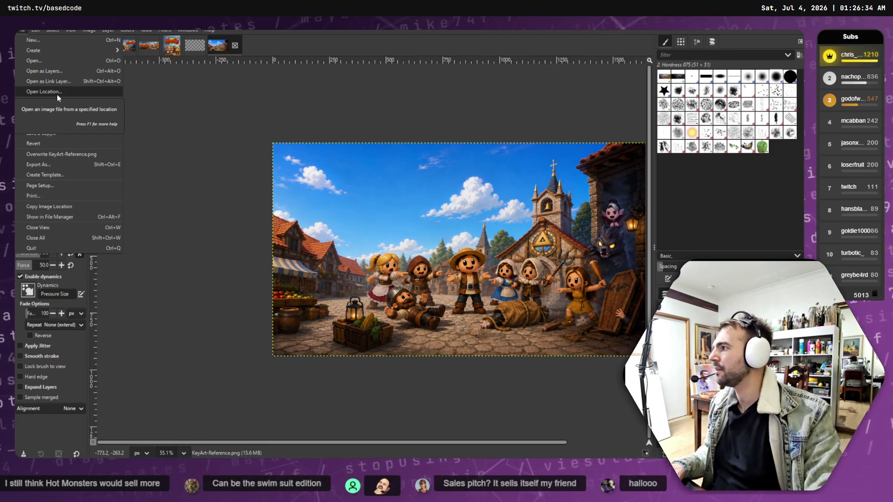
left_click(23, 31)
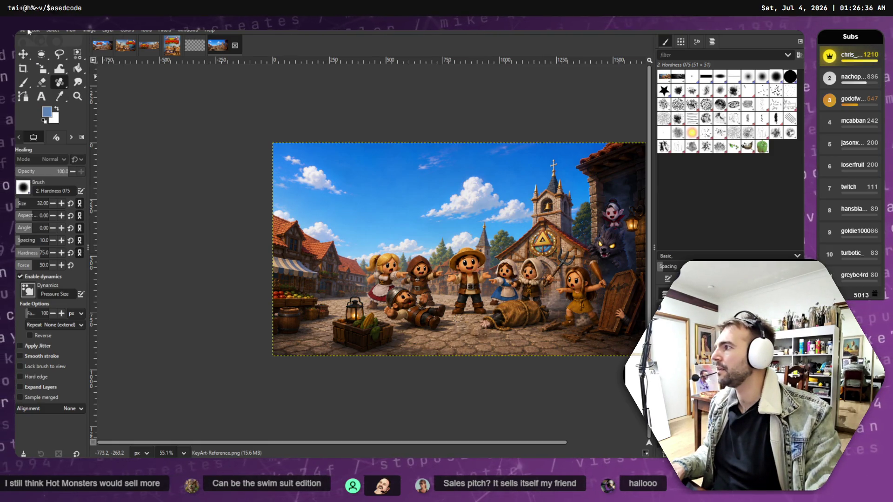
left_click(22, 30)
left_click(36, 113)
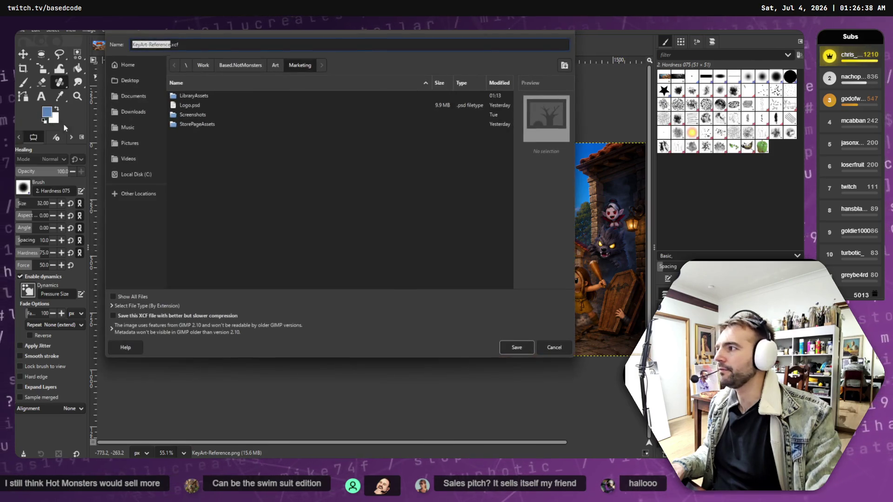
left_click(554, 348)
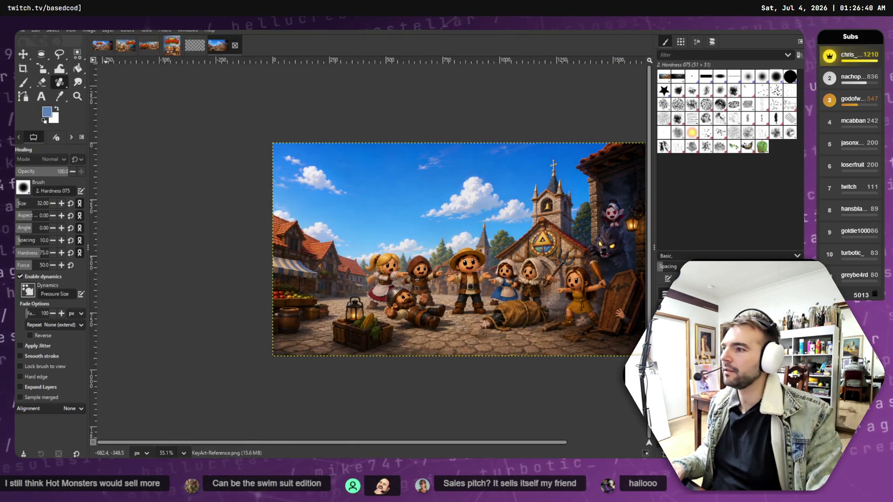
left_click(22, 30)
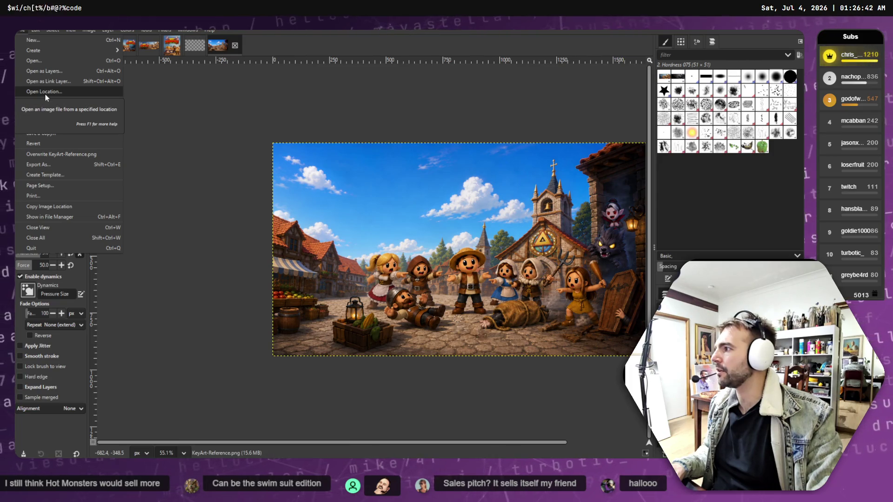
left_click(38, 165)
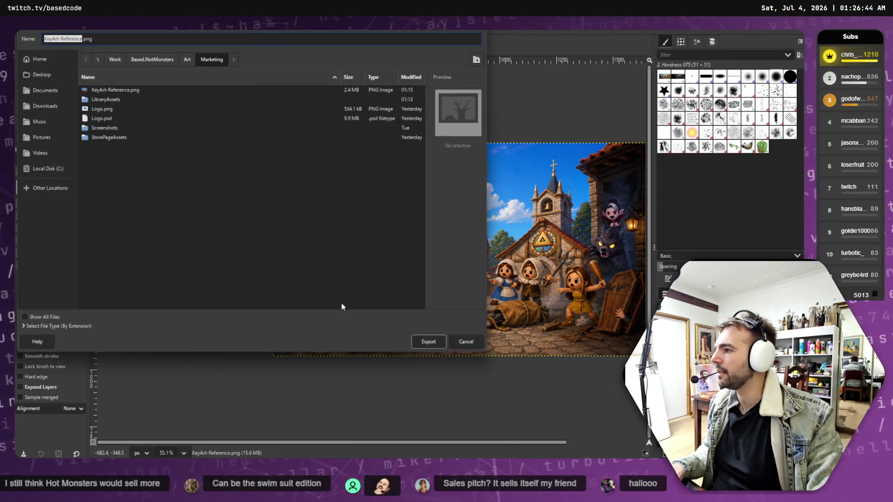
left_click(482, 343)
Overwrite KeyArt-Reference.png with the retouched village image.
left_click(22, 31)
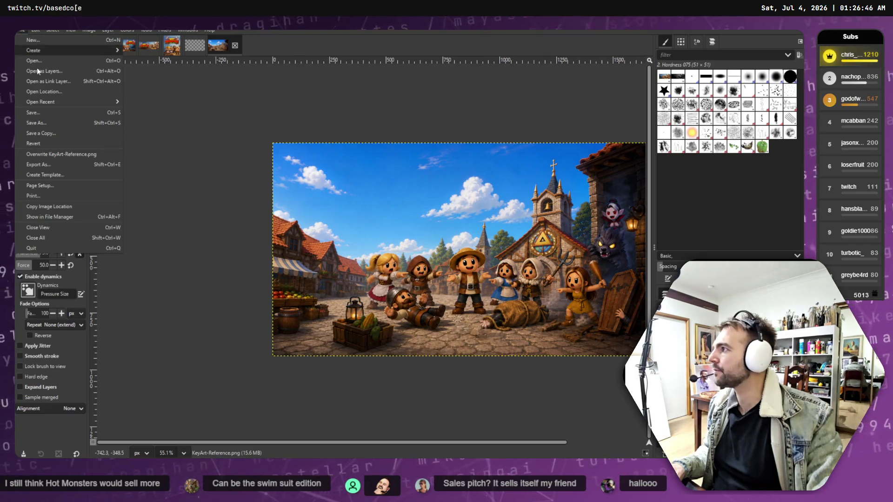
left_click(56, 154)
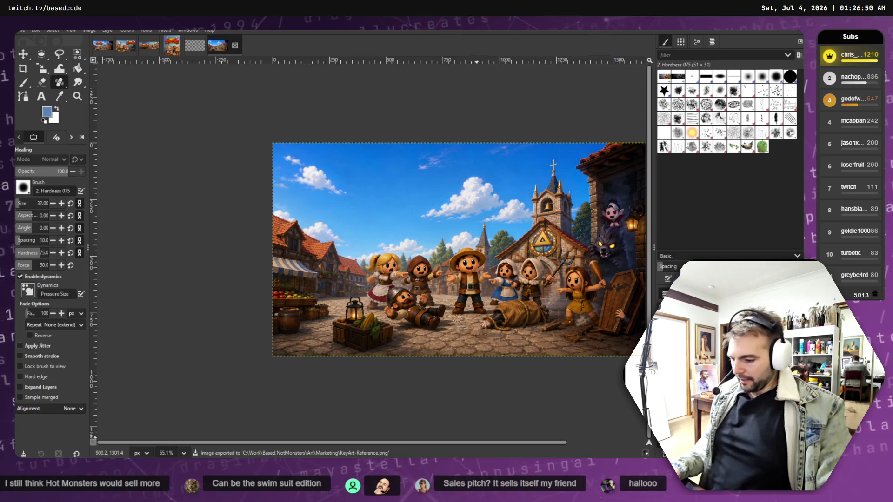
key("alt+Tab")
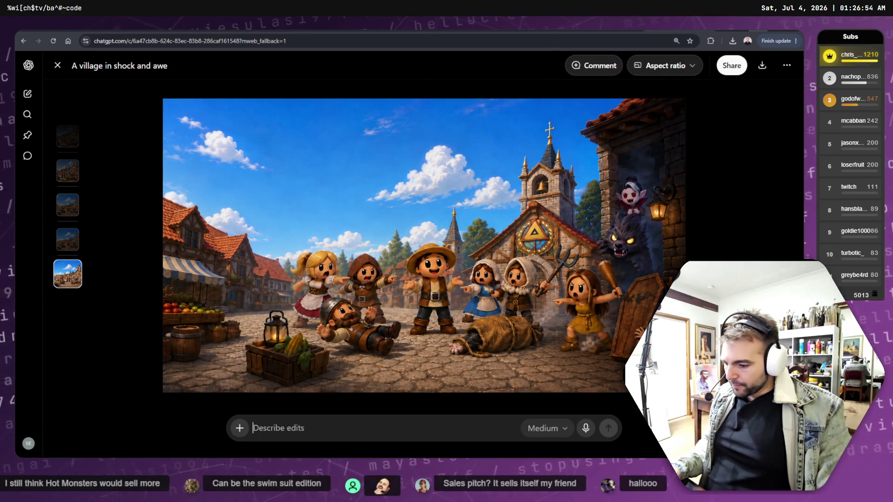
key("alt+Tab")
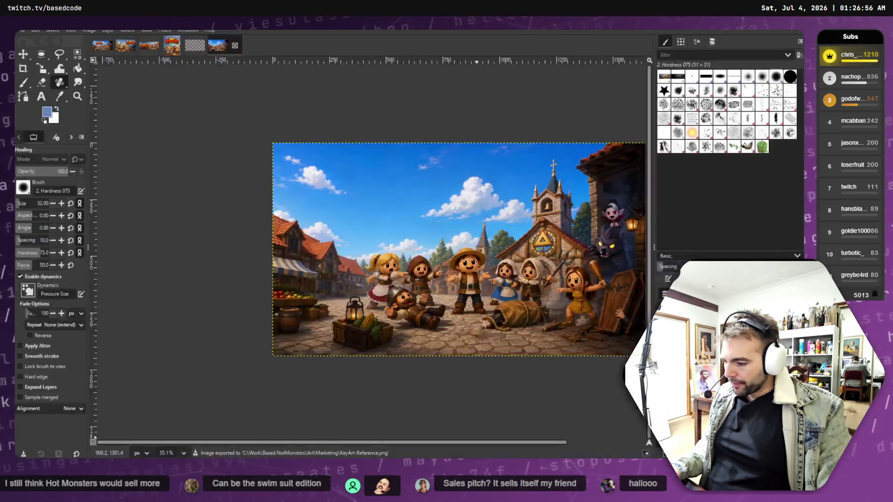
scroll(335, 259, "up", 1)
scroll(347, 242, "down", 1)
Delete the two old reference layers from the small capsule composition.
left_click(99, 48)
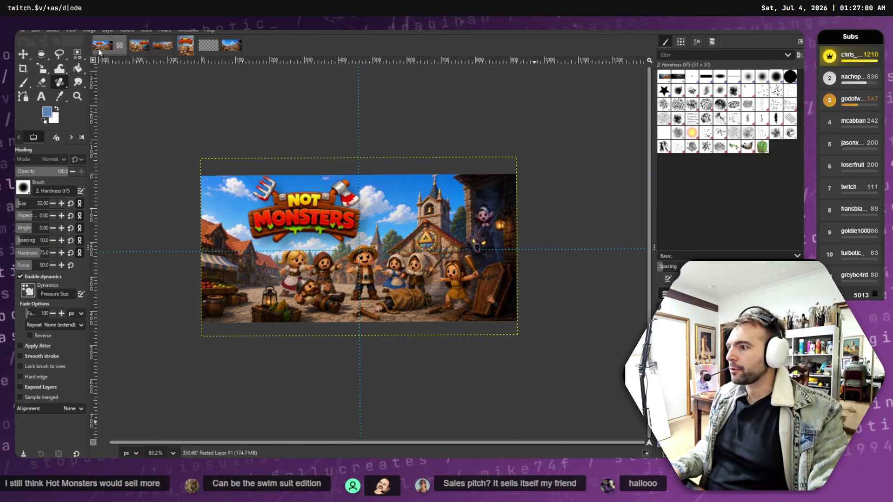
left_click(134, 47)
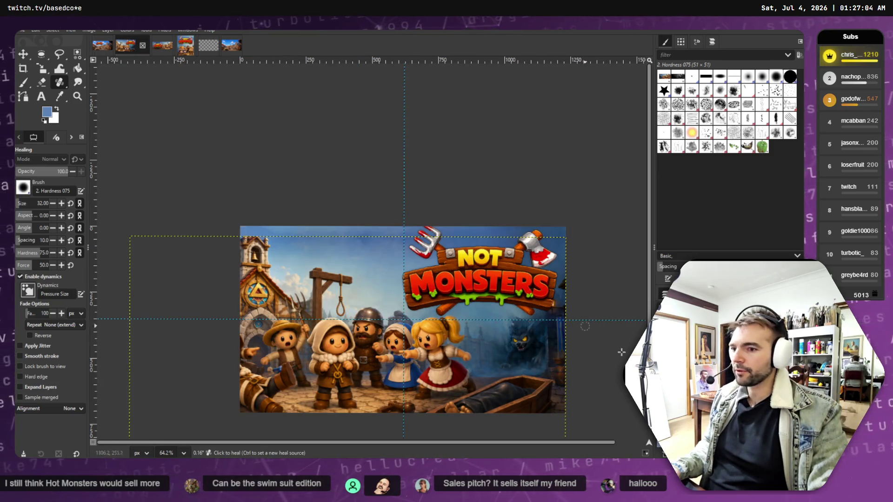
right_click(718, 326)
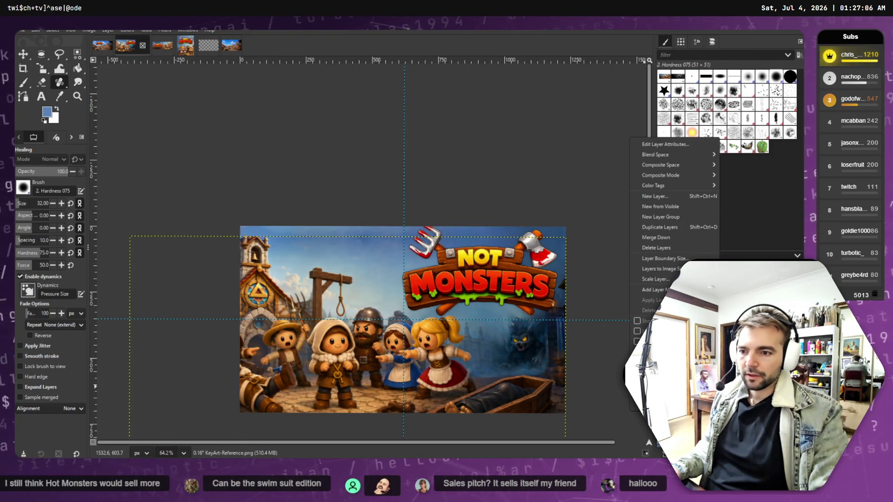
left_click(674, 244)
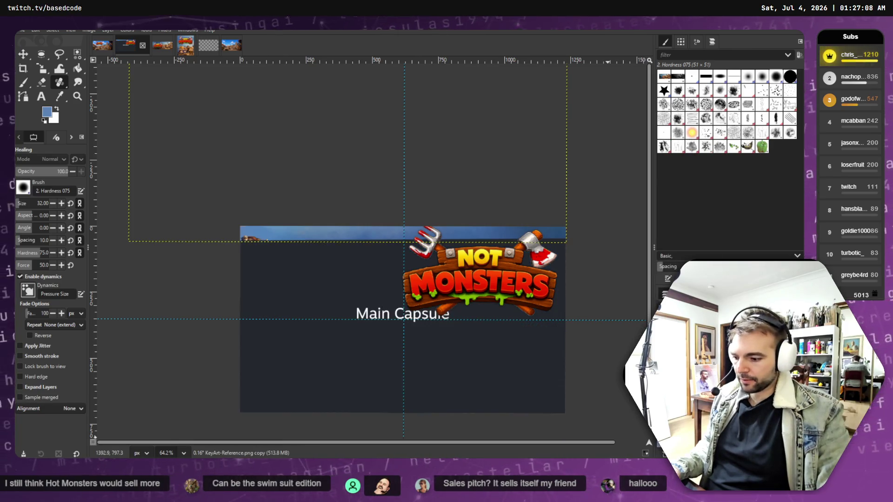
right_click(674, 326)
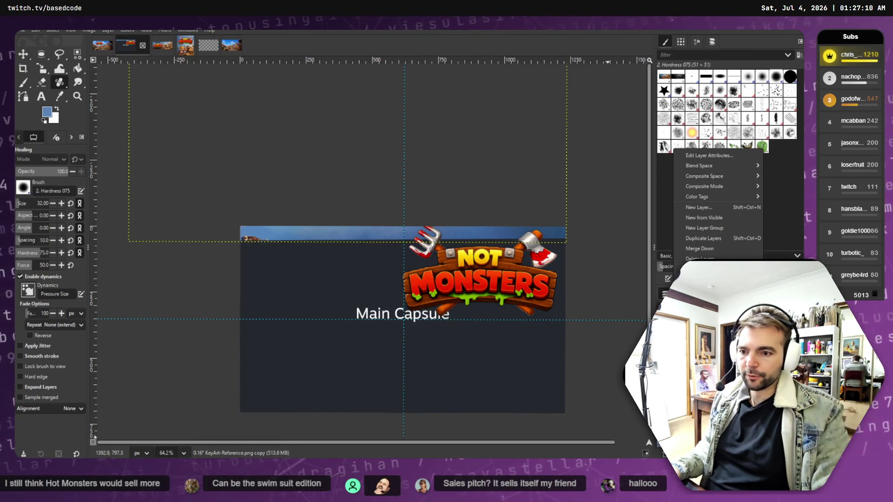
left_click(700, 258)
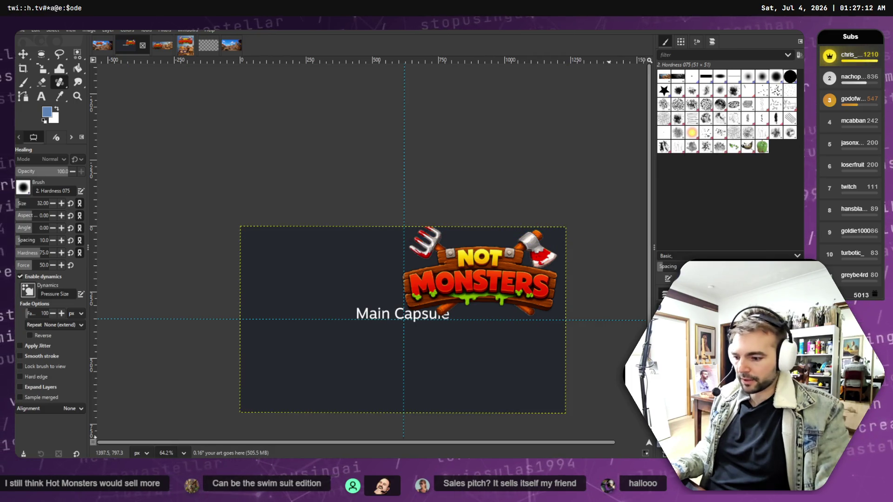
key("alt+Tab")
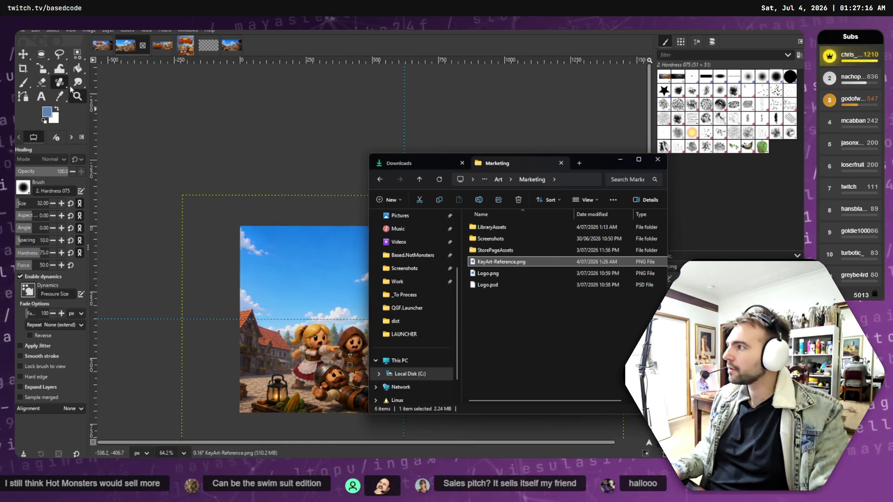
Shrink the village key art layer with the Scale tool and commit the new size.
left_click(22, 55)
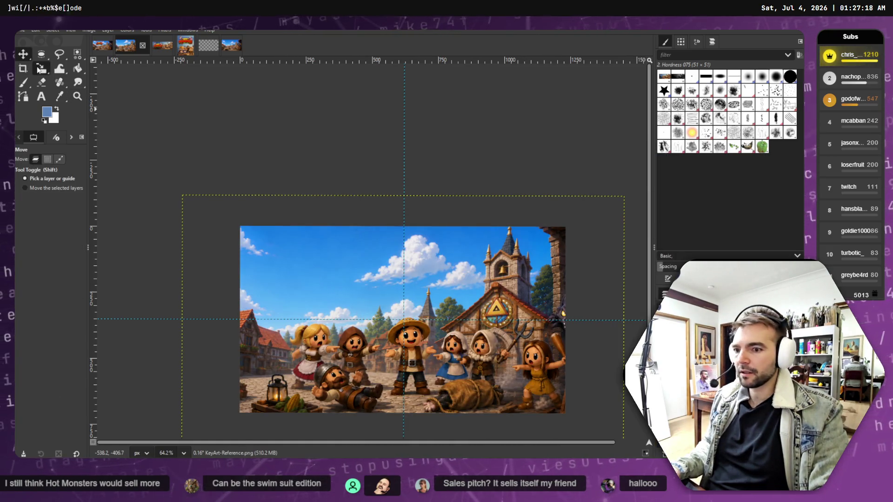
left_click(40, 68)
left_click(107, 138)
left_click(279, 225)
mouse_move(279, 224)
left_mouse_down()
mouse_move(505, 372)
mouse_move(445, 335)
left_mouse_up()
key("m")
Move the key art up and left into the lower right, restoring an accidentally moved guide.
left_click_drag(405, 254, 308, 254)
left_click(59, 159)
key("ctrl+z")
left_click(36, 159)
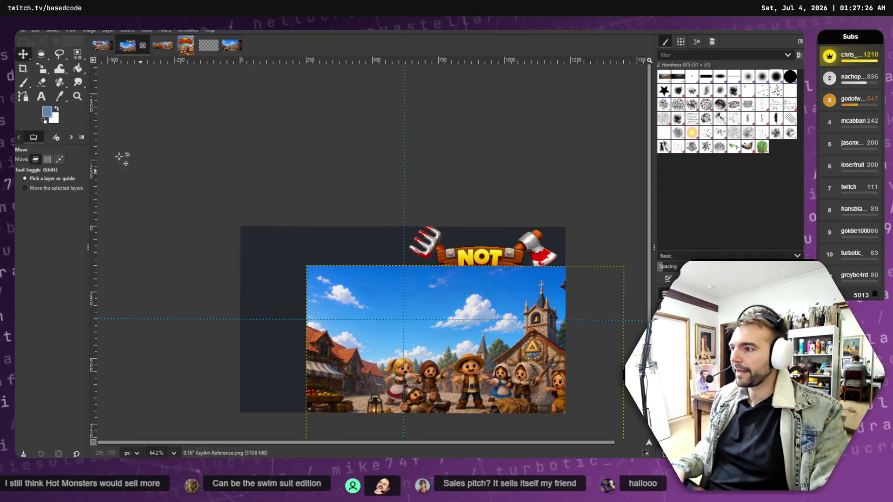
left_click_drag(352, 291, 286, 252)
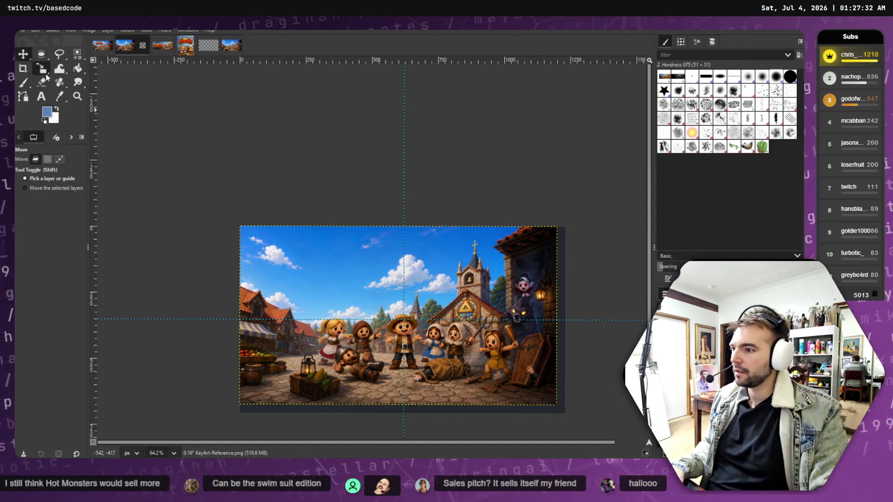
key("z")
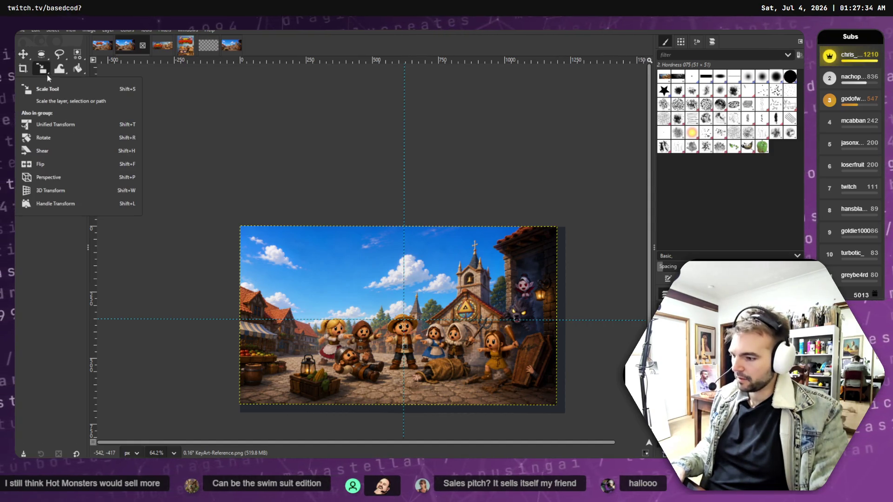
scroll(275, 171, "up", 2)
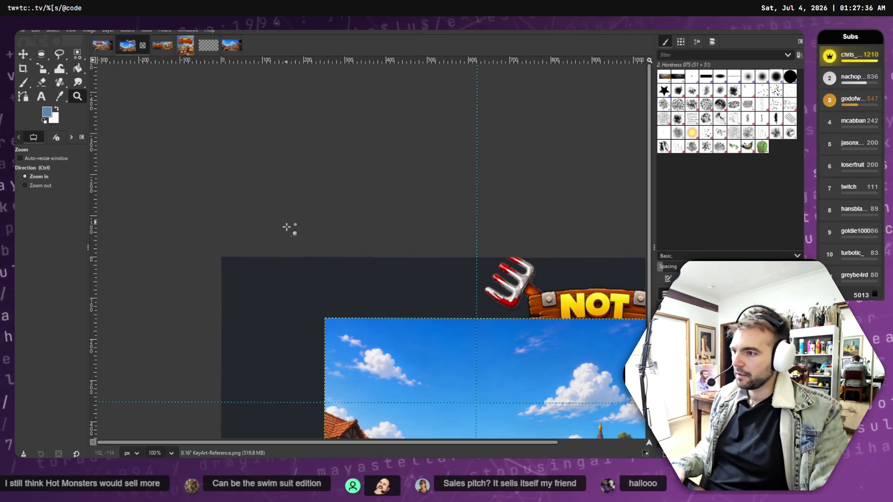
scroll(287, 226, "down", 3)
key("m")
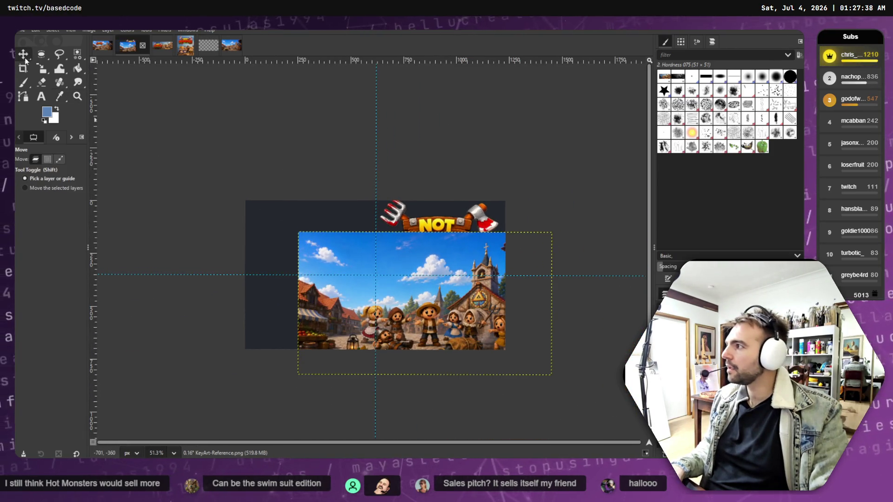
left_click_drag(350, 292, 298, 257)
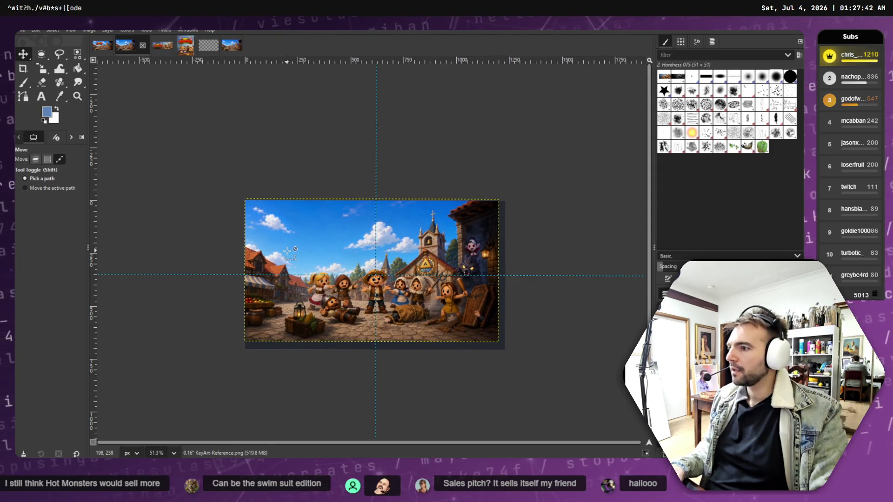
Undo the last move and resize the village background to 1251×704.
key("ctrl+z")
key("ctrl+z")
key("shift+s")
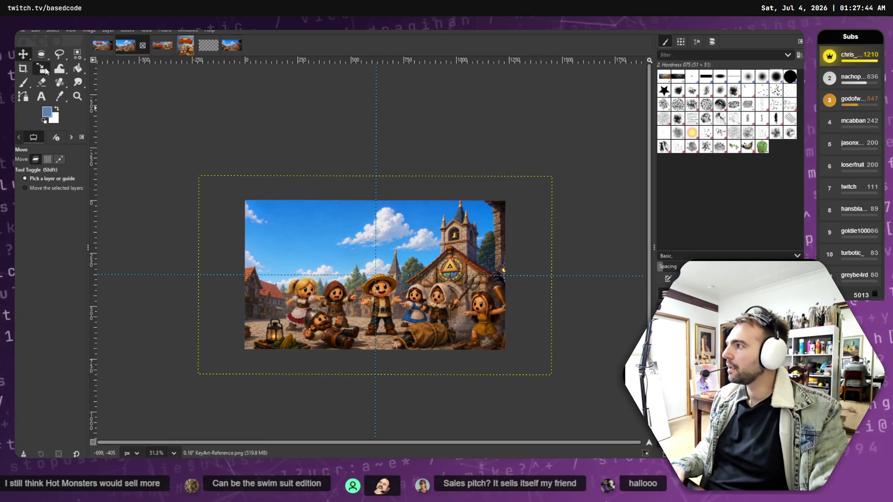
left_click(228, 202)
mouse_move(199, 177)
left_mouse_down()
mouse_move(280, 220)
mouse_move(246, 199)
left_mouse_up()
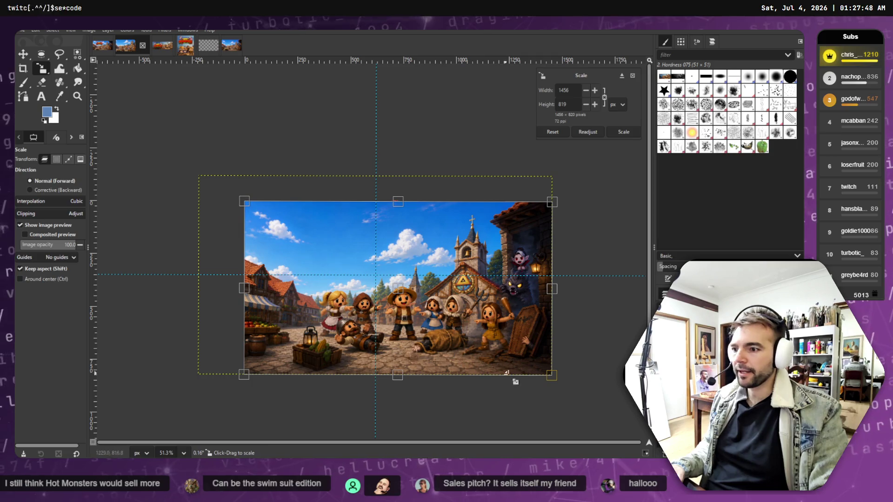
mouse_move(555, 379)
left_mouse_down()
mouse_move(482, 345)
mouse_move(500, 349)
left_mouse_up()
left_click_drag(497, 205, 500, 203)
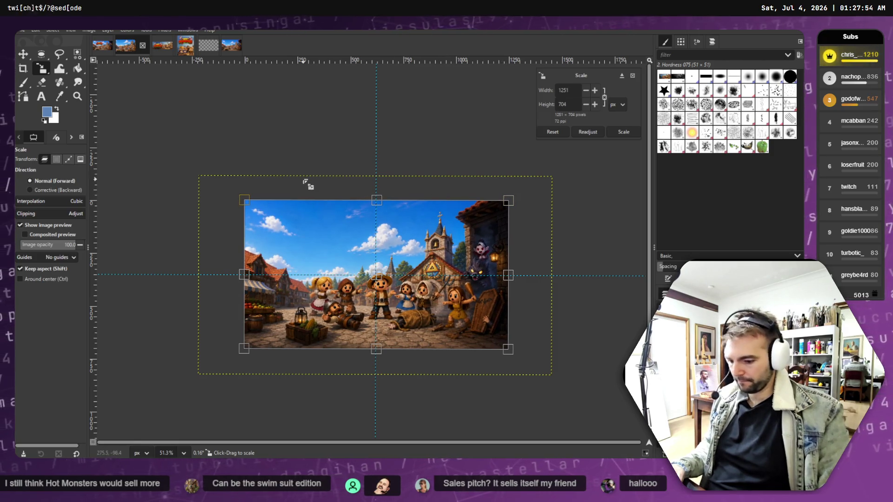
key("Return")
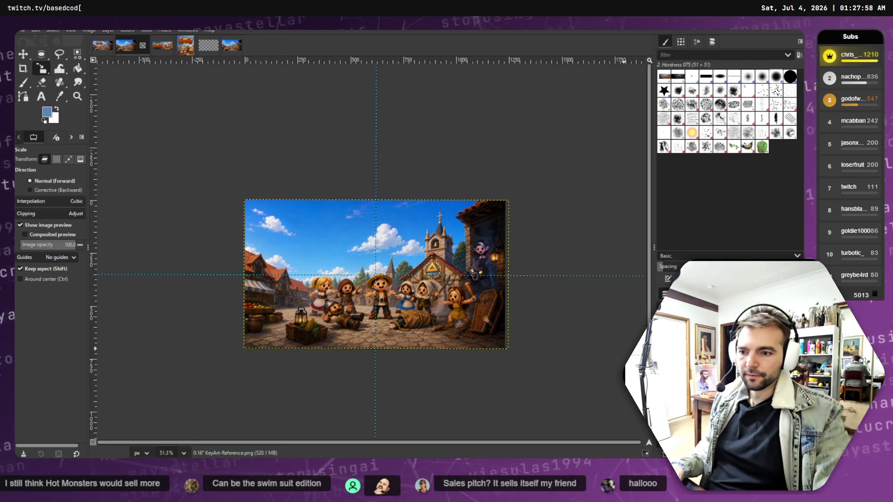
Move the Not Monsters logo to the upper left and shift the background right and down.
left_click(518, 343)
left_click(462, 279)
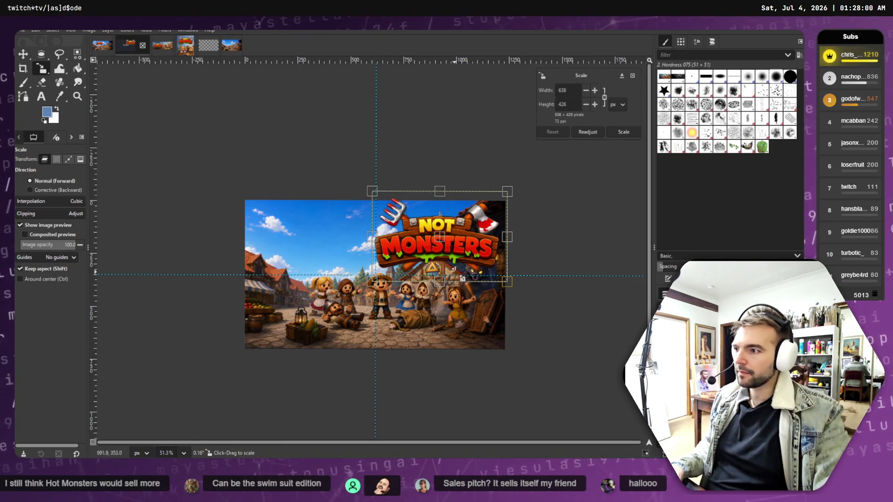
left_click(23, 55)
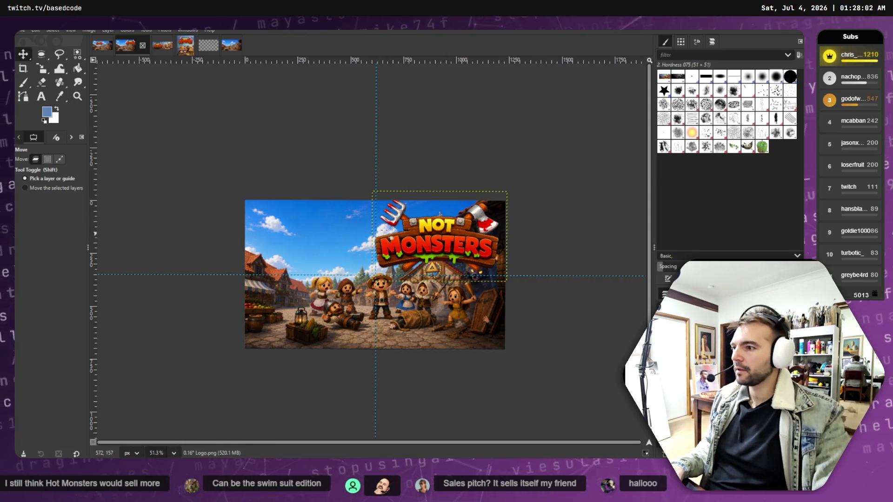
mouse_move(428, 245)
left_mouse_down()
mouse_move(318, 251)
mouse_move(329, 252)
left_mouse_up()
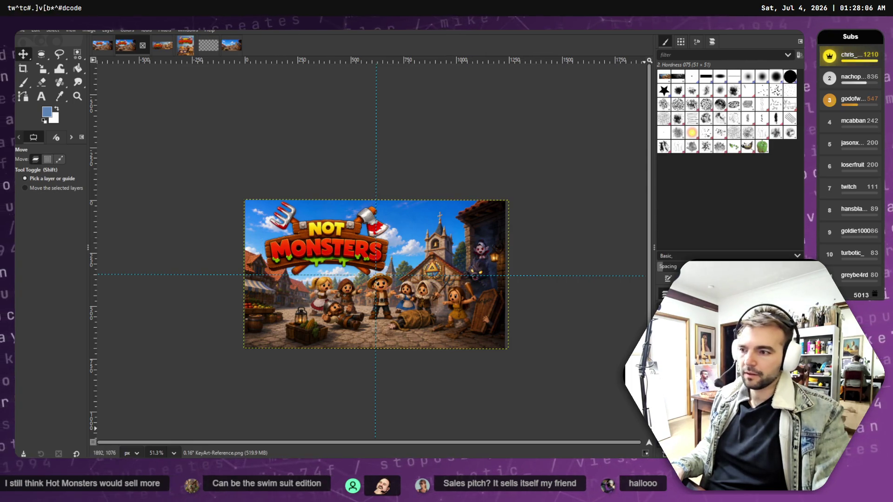
mouse_move(503, 345)
left_mouse_down()
mouse_move(540, 363)
mouse_move(532, 363)
mouse_move(546, 360)
left_mouse_up()
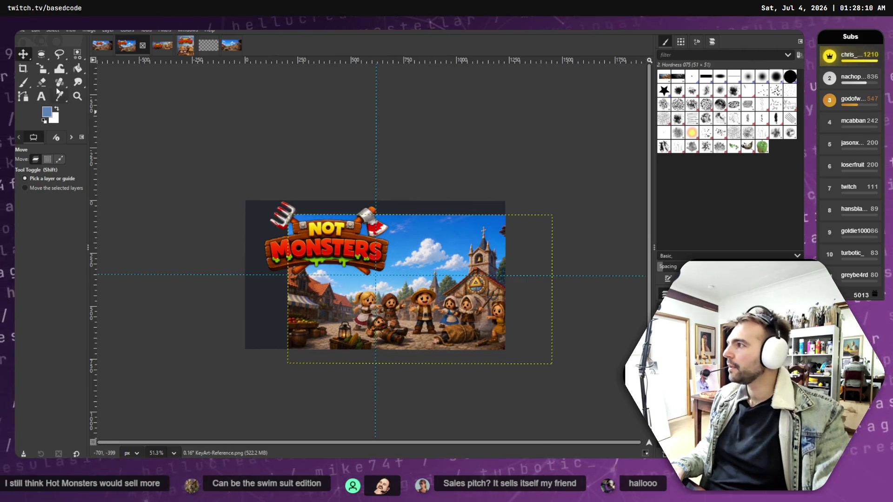
Try enlarging and lowering the background, then cancel the pending resize.
left_click(48, 73)
left_click(335, 254)
mouse_move(288, 214)
left_mouse_down()
mouse_move(242, 194)
mouse_move(244, 215)
mouse_move(233, 217)
left_mouse_up()
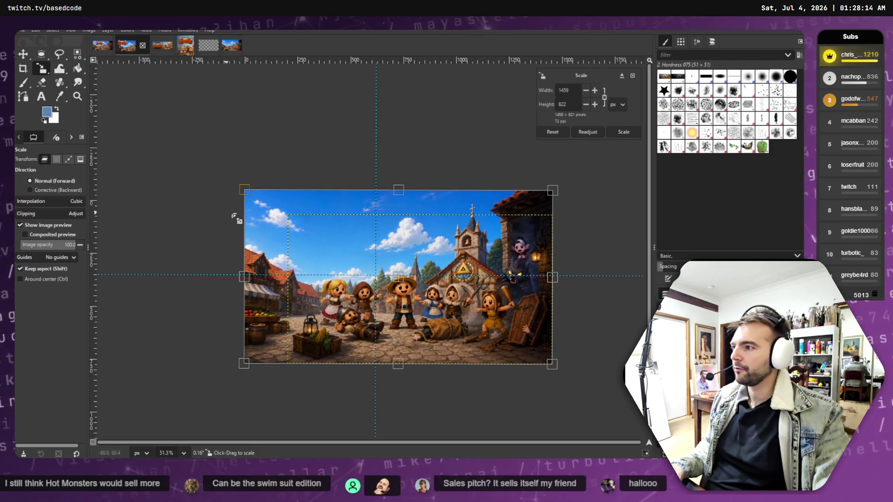
left_click_drag(403, 291, 405, 298)
key("Escape")
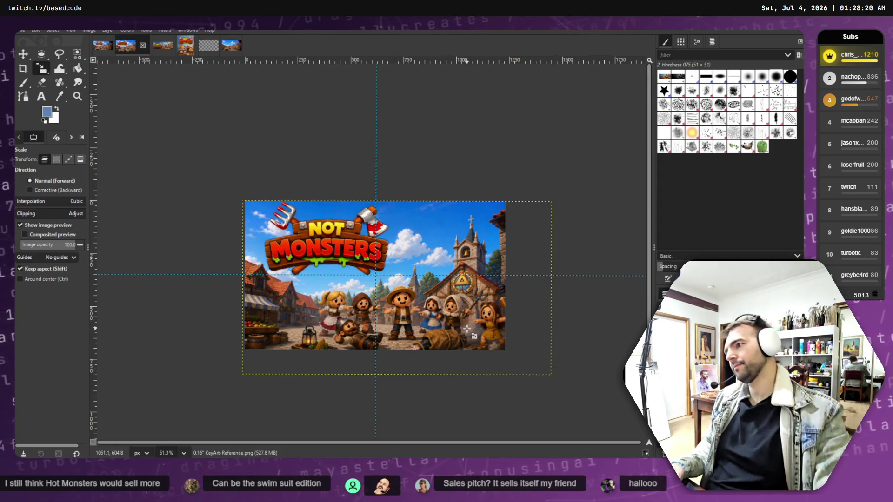
left_click(645, 432)
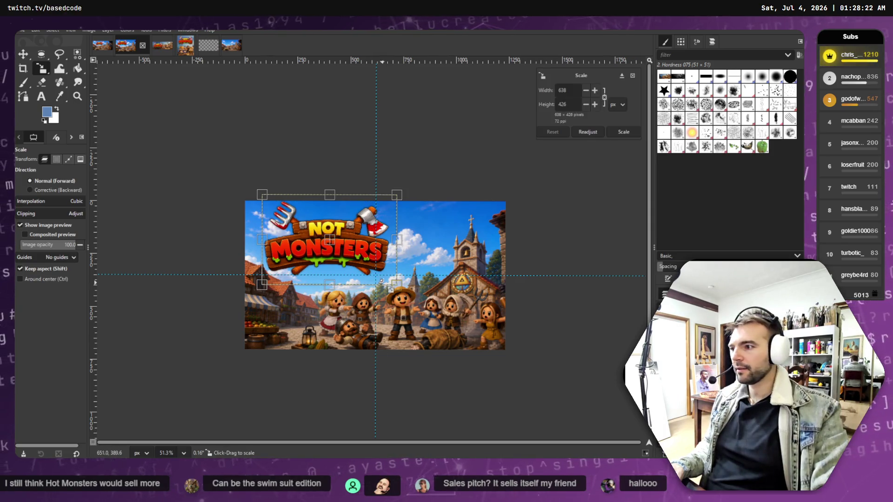
Enlarge the logo to about 744×497, place it upper left, and apply the resize.
left_click_drag(406, 292, 429, 307)
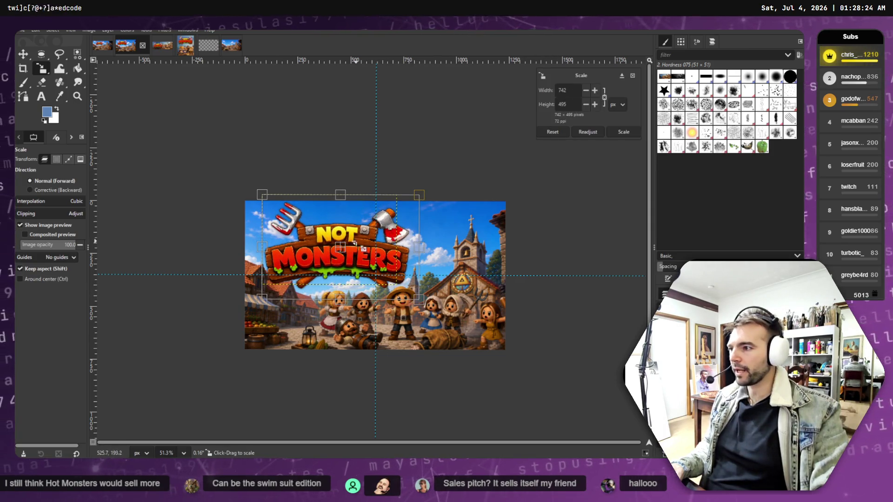
left_click_drag(348, 253, 383, 255)
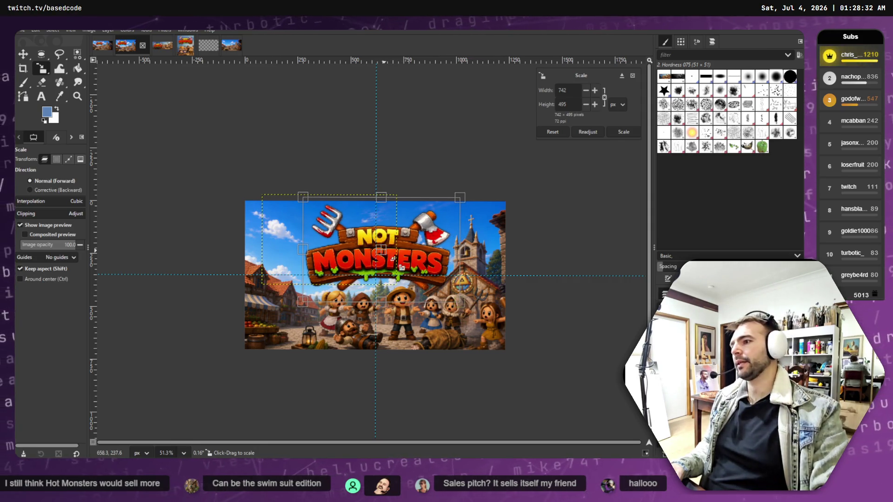
key("Page_Down")
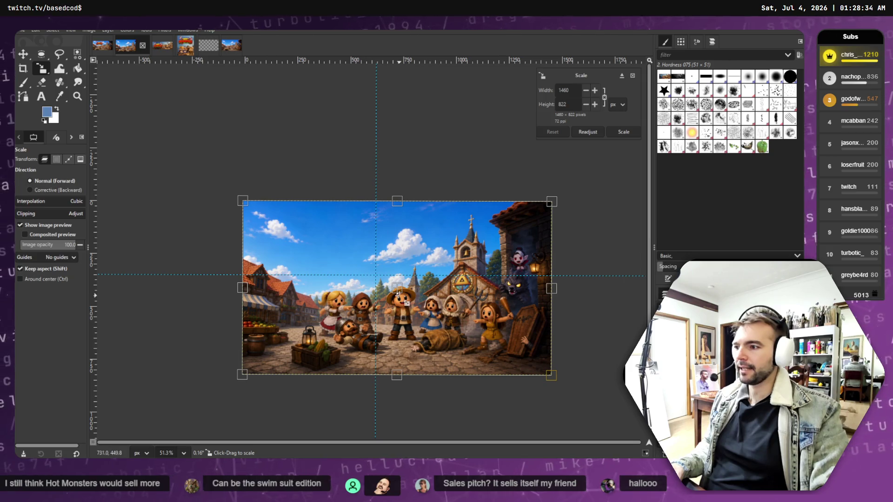
left_click_drag(406, 296, 397, 297)
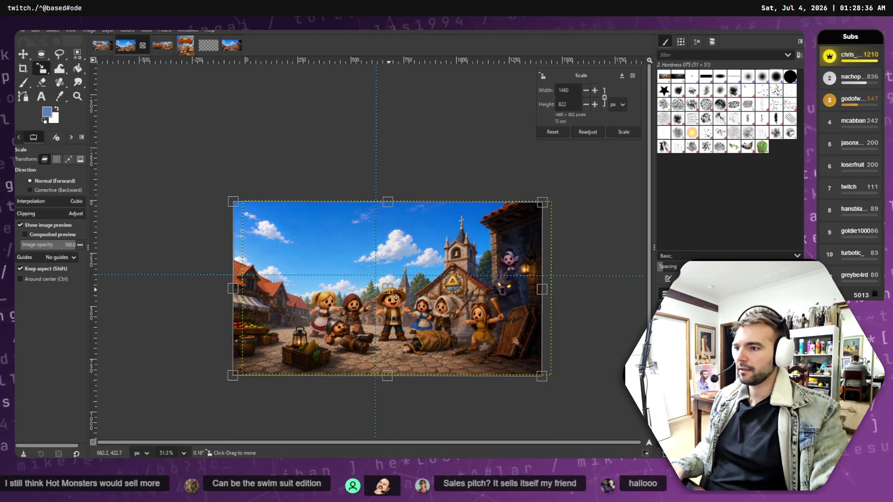
left_click_drag(555, 338, 549, 338)
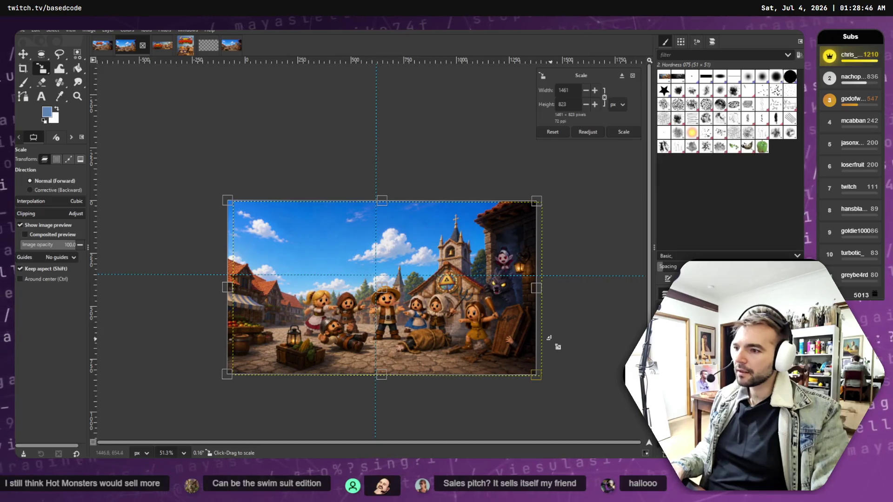
key("Page_Up")
mouse_move(381, 255)
left_mouse_down()
mouse_move(379, 265)
mouse_move(362, 248)
mouse_move(346, 249)
left_mouse_up()
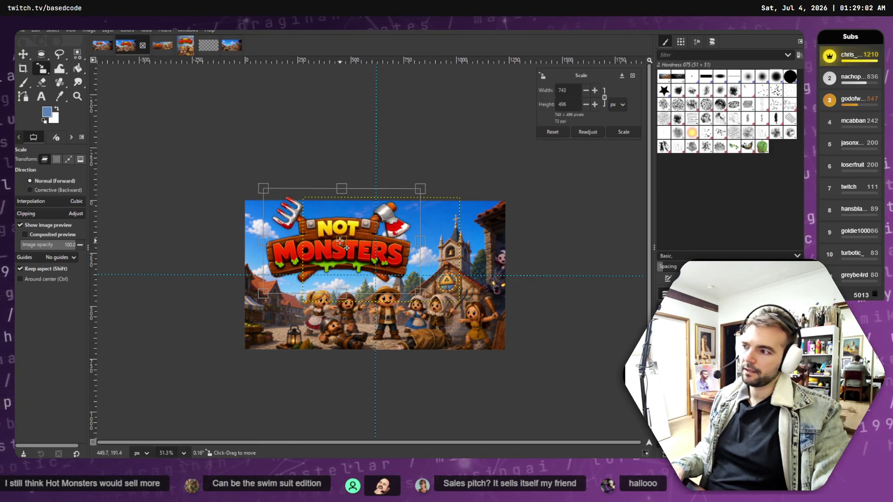
key("Return")
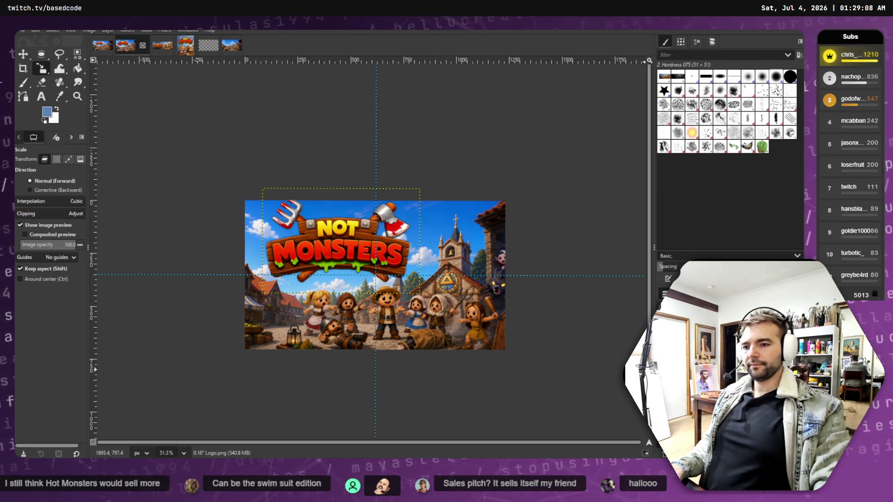
Nudge the background and then the logo slightly left, applying each adjustment.
left_click(384, 289)
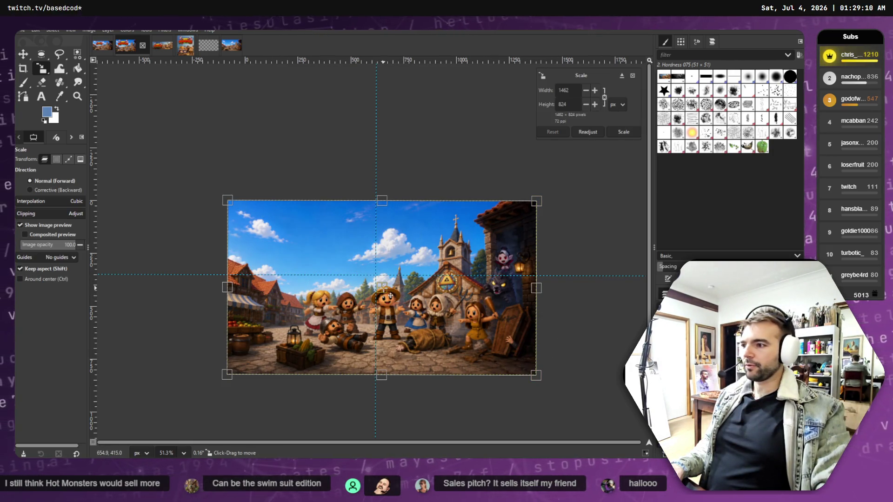
left_click_drag(390, 296, 388, 296)
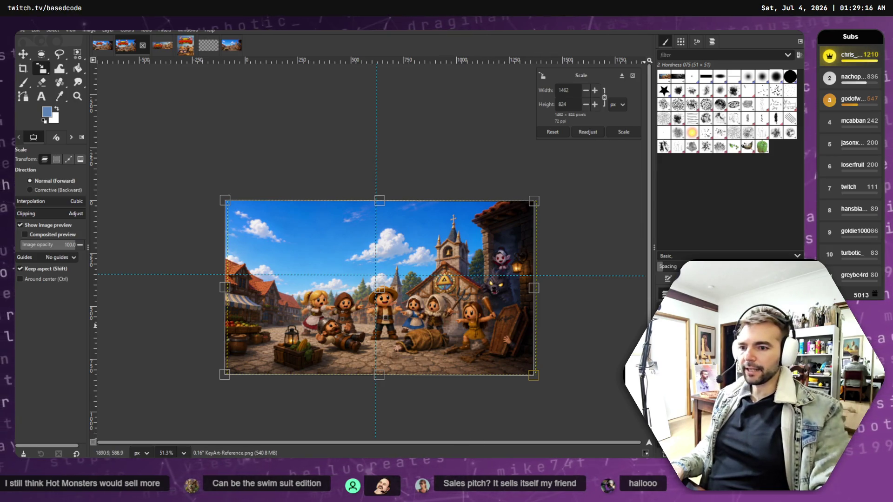
key("Return")
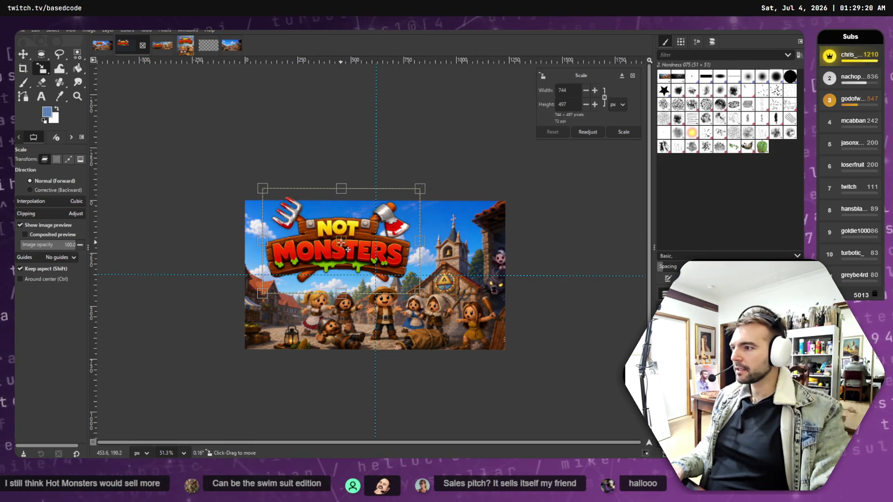
mouse_move(347, 250)
left_mouse_down()
mouse_move(321, 250)
mouse_move(343, 250)
left_mouse_up()
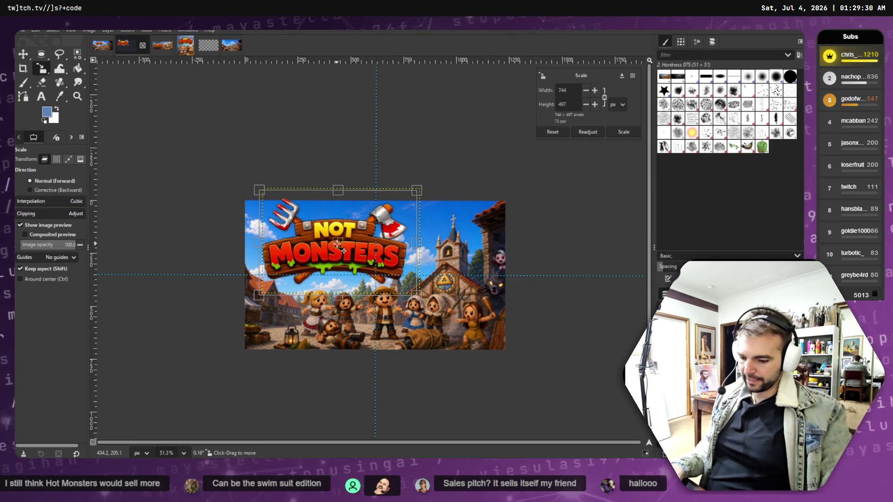
key("Return")
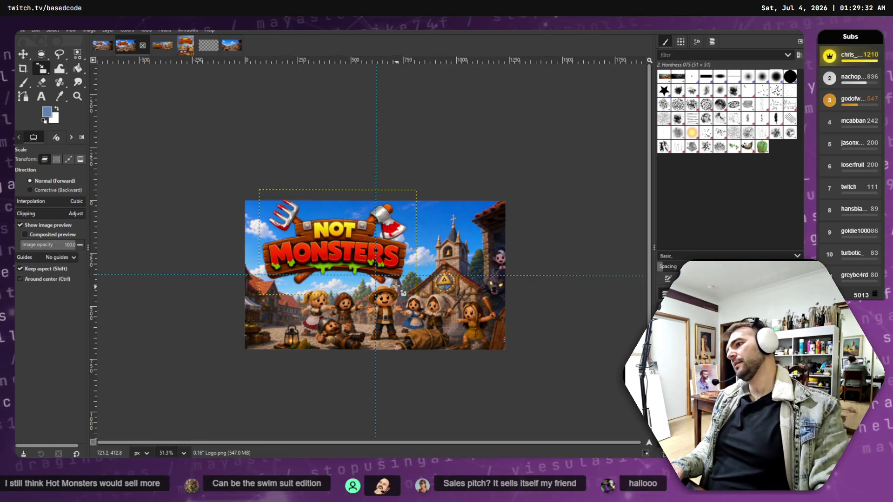
scroll(404, 293, "up", 4, "ctrl")
scroll(406, 281, "up", 2, "ctrl")
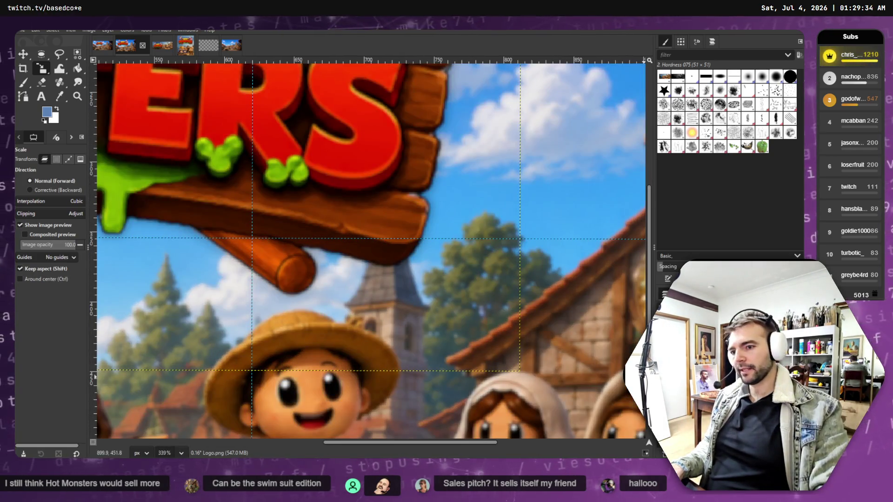
left_click(412, 312)
scroll(382, 238, "down", 4, "ctrl")
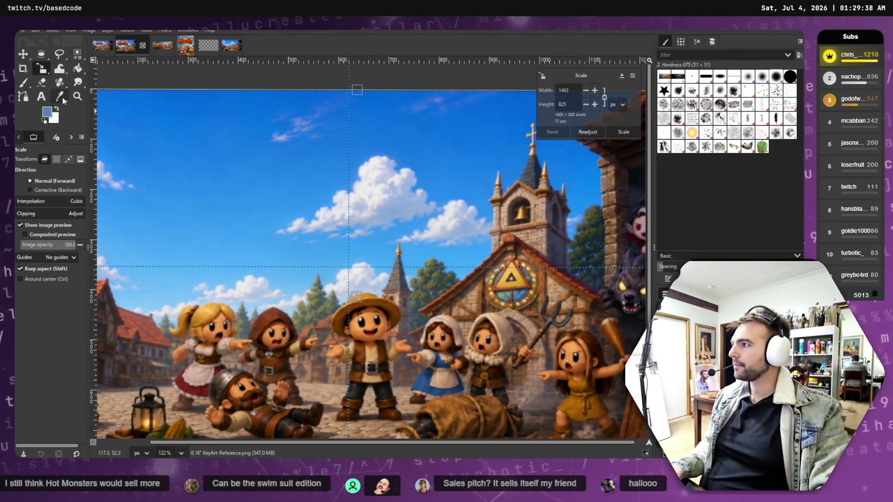
left_click(77, 82)
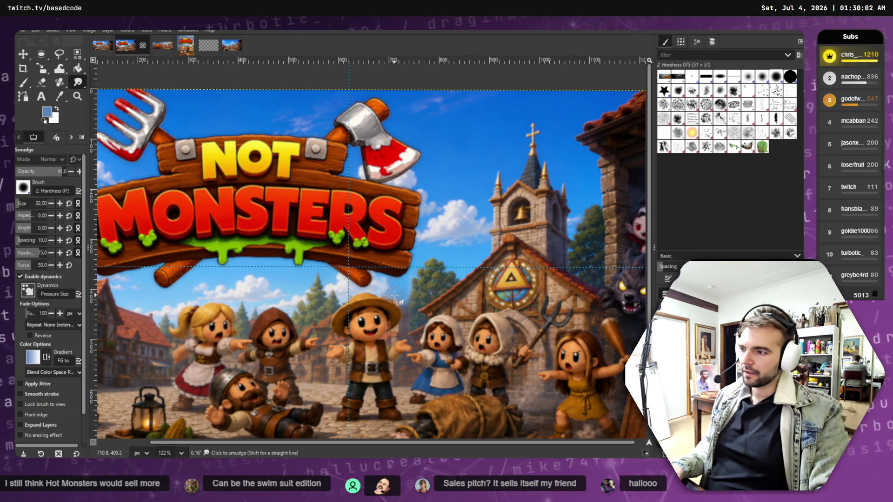
scroll(389, 294, "down", 5, "ctrl")
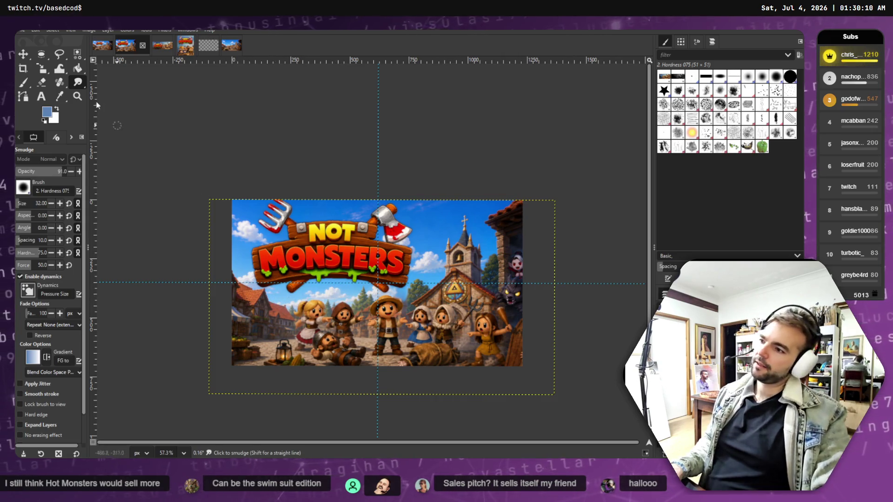
key("m")
Nudge the logo slightly right and return to picking layers for moving.
left_click_drag(298, 214, 302, 215)
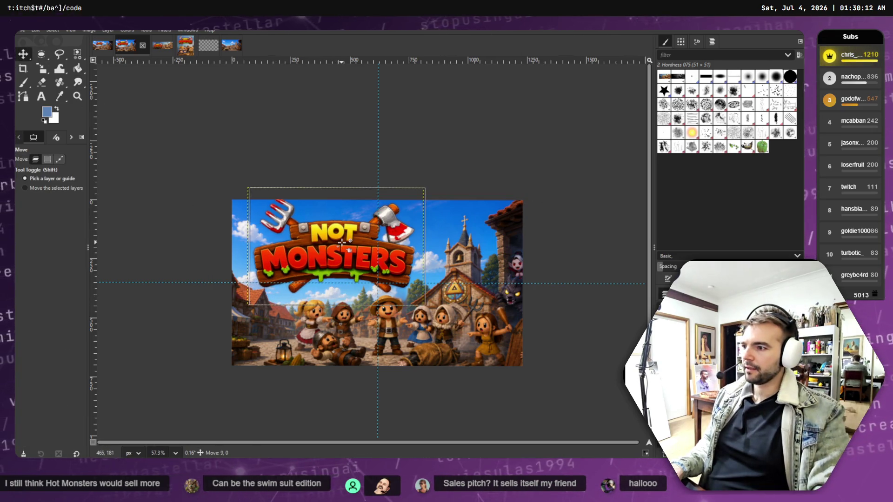
left_click(59, 159)
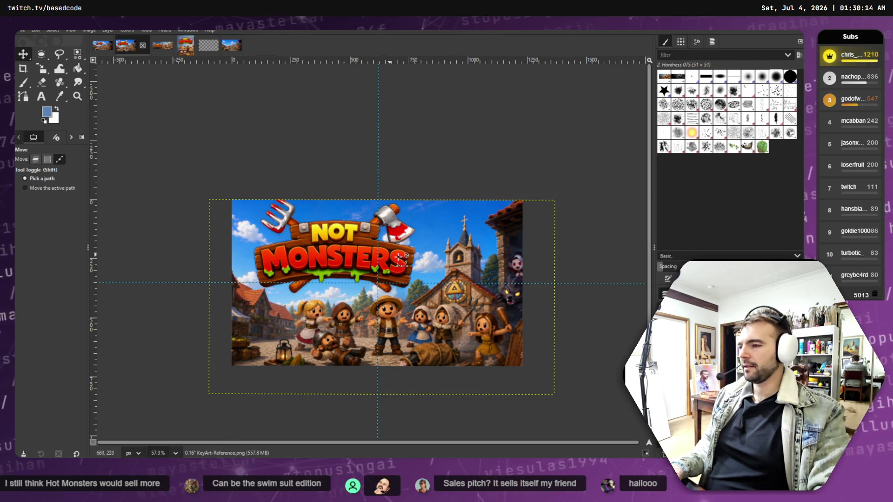
scroll(393, 349, "down", 3)
scroll(391, 345, "up", 1)
left_click(36, 159)
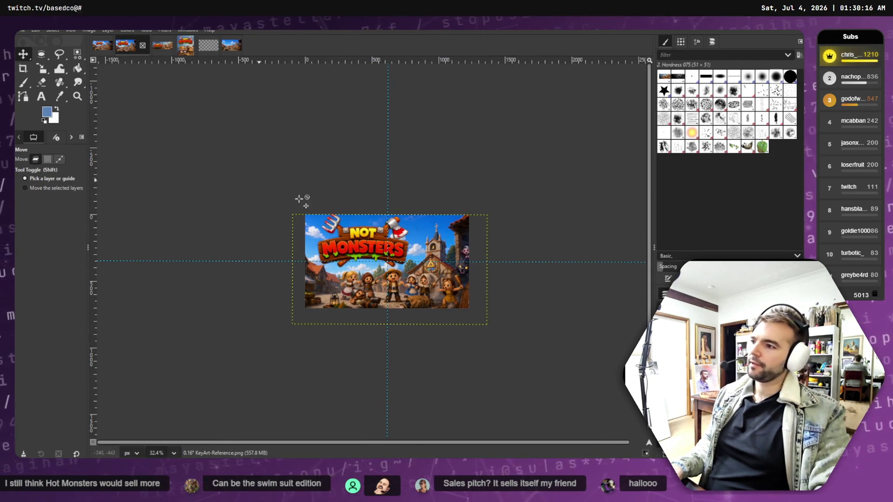
Export the capsule over store_capsule_main.png in StorePageAssets, confirming the replacement.
left_click(25, 31)
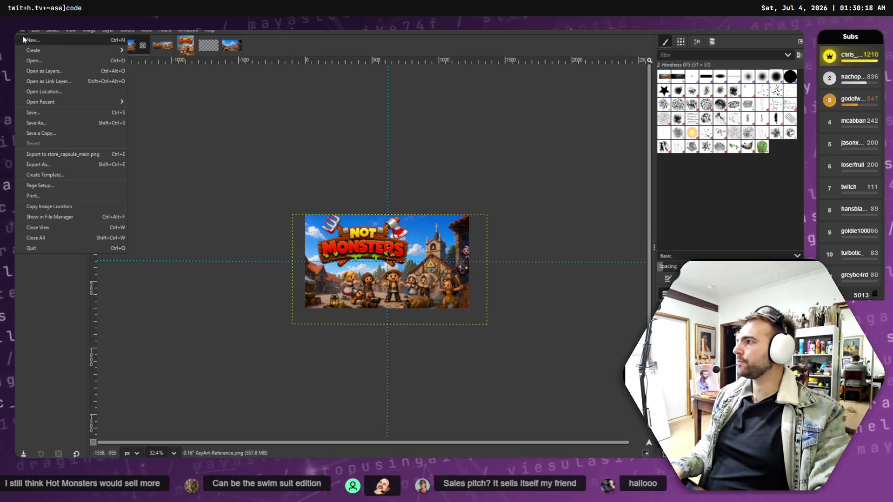
left_click(66, 155)
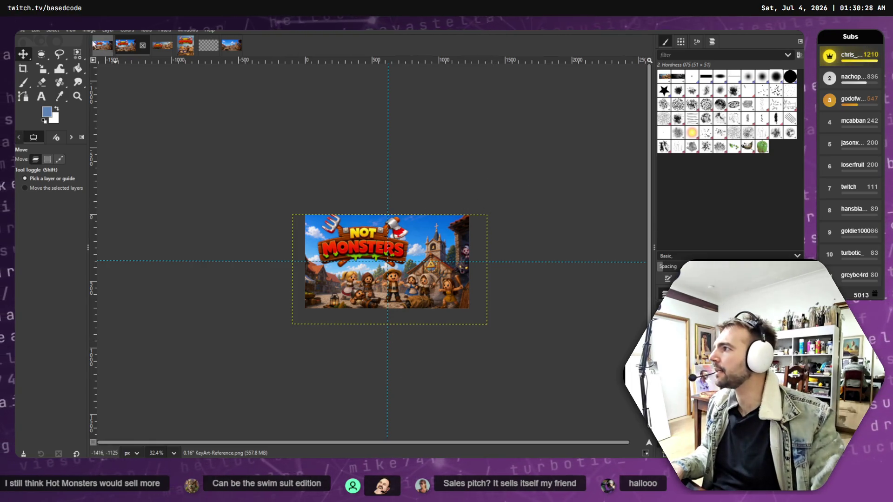
left_click(21, 30)
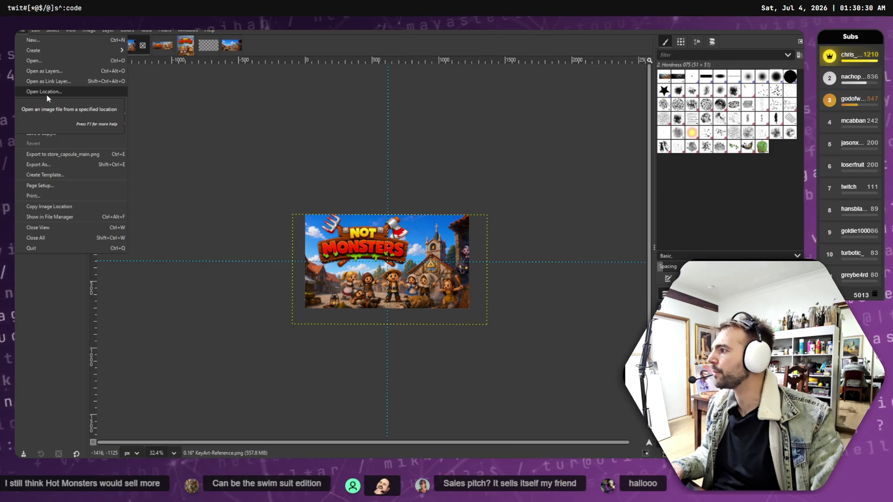
left_click(43, 163)
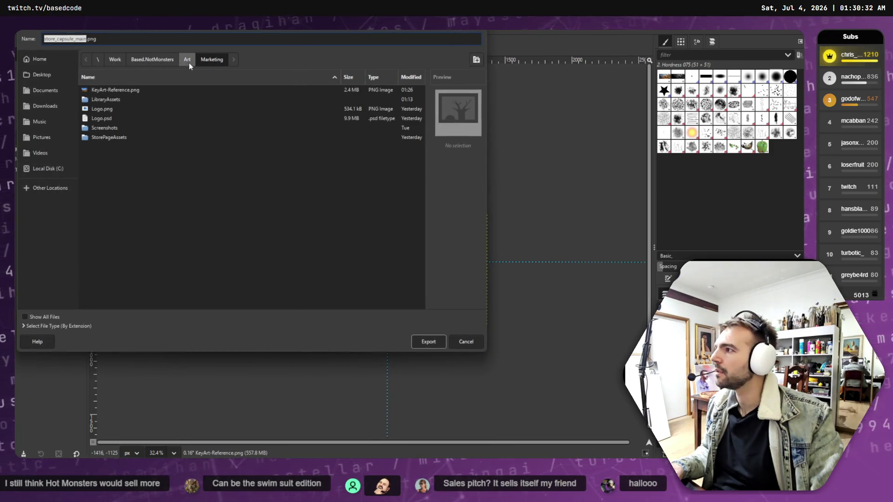
double_click(107, 137)
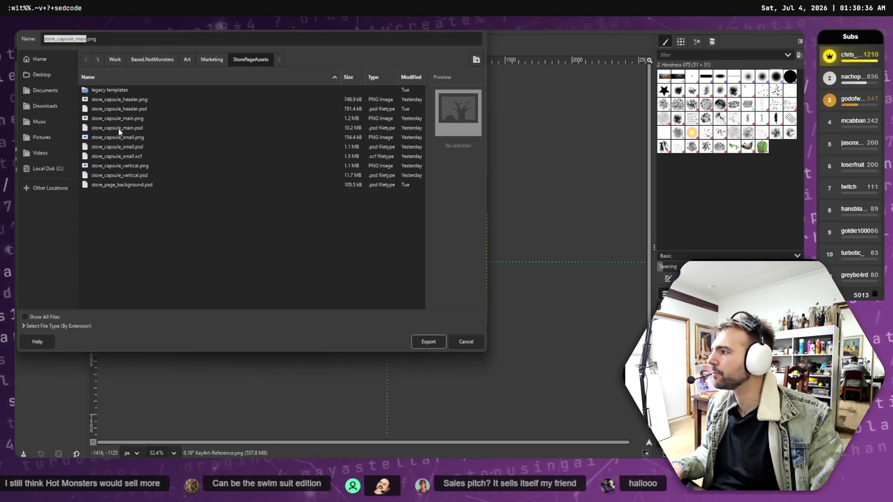
left_click(118, 118)
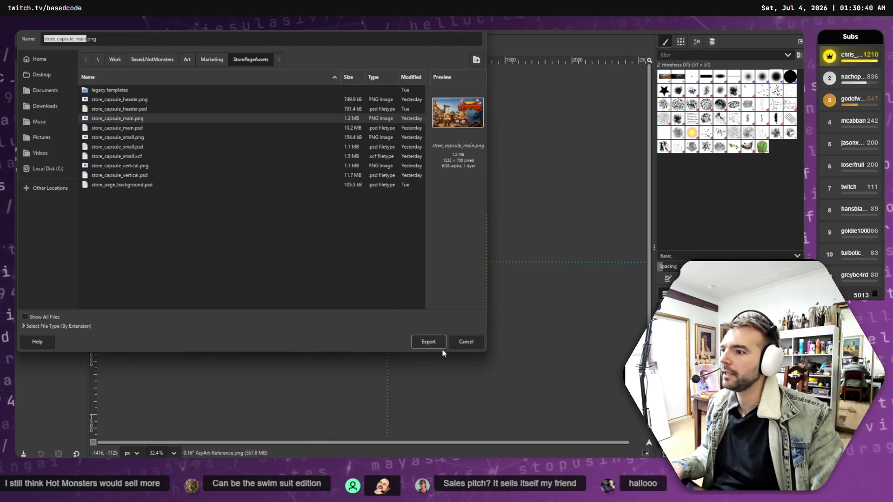
left_click(429, 343)
key("Return")
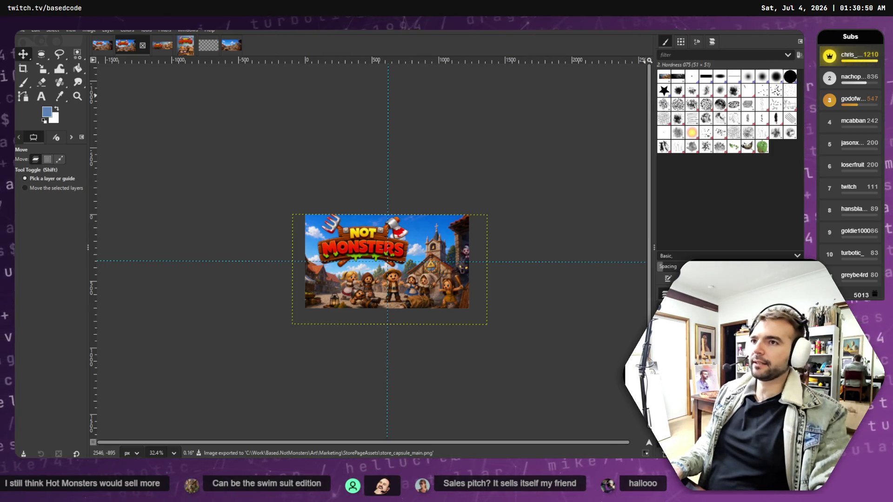
key("alt+Tab")
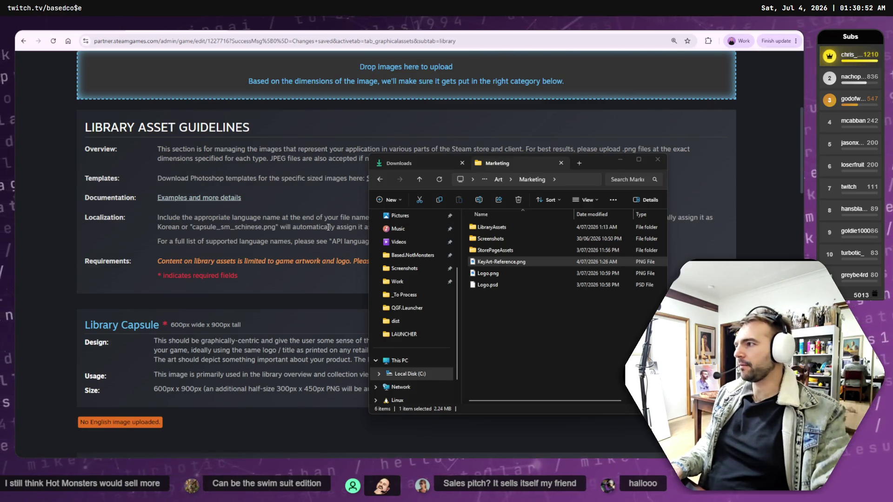
Open Store assets and drop store_capsule_main.png from StorePageAssets onto the upload area.
scroll(286, 178, "up", 5)
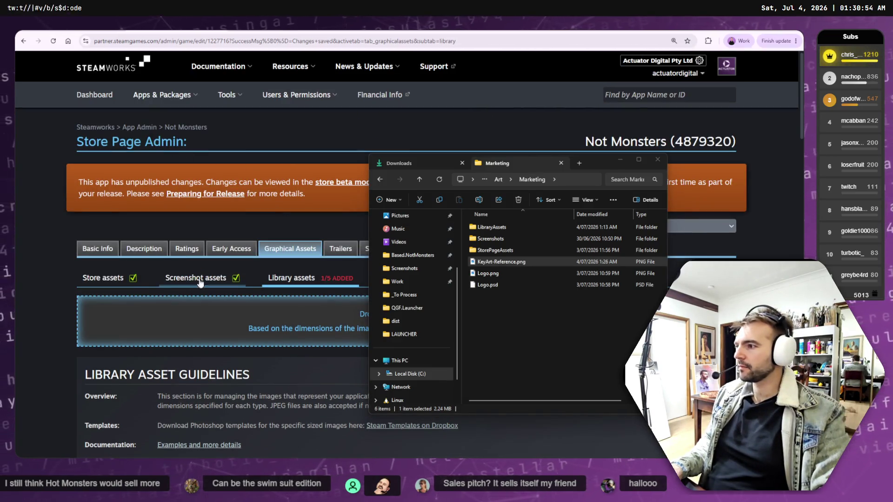
left_click(109, 279)
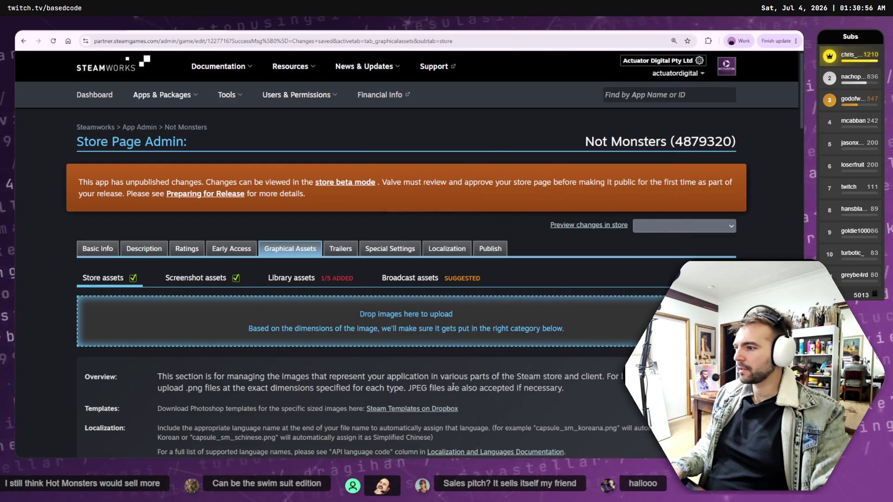
key("alt+Tab")
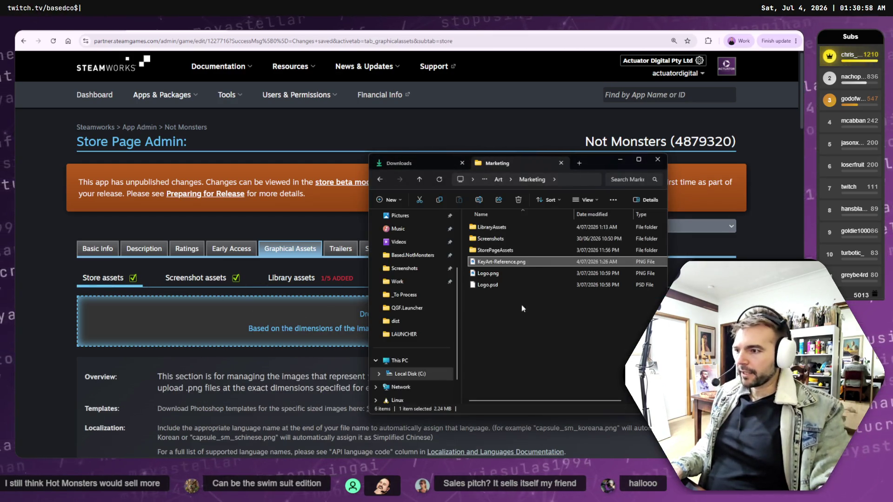
double_click(508, 252)
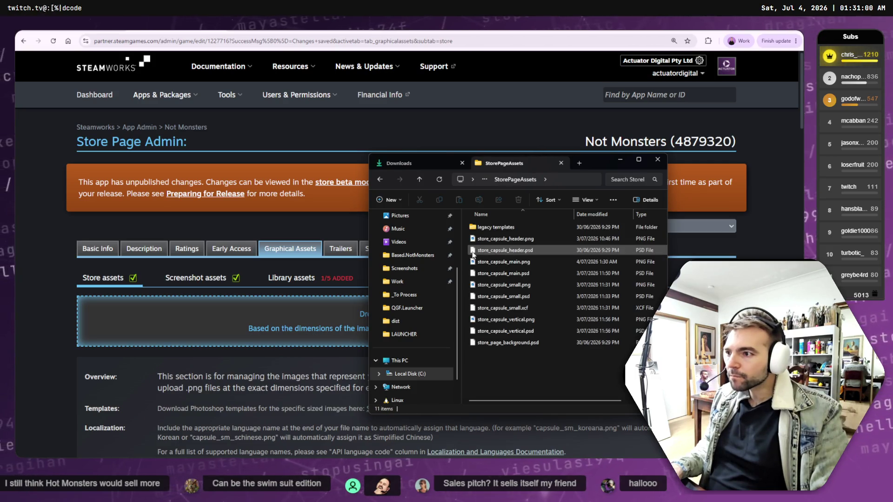
left_click(511, 263)
mouse_move(511, 264)
left_mouse_down()
mouse_move(355, 300)
mouse_move(352, 320)
left_mouse_up()
Upload it as the Main Capsule, confirming it has no extra text.
scroll(297, 371, "down", 3)
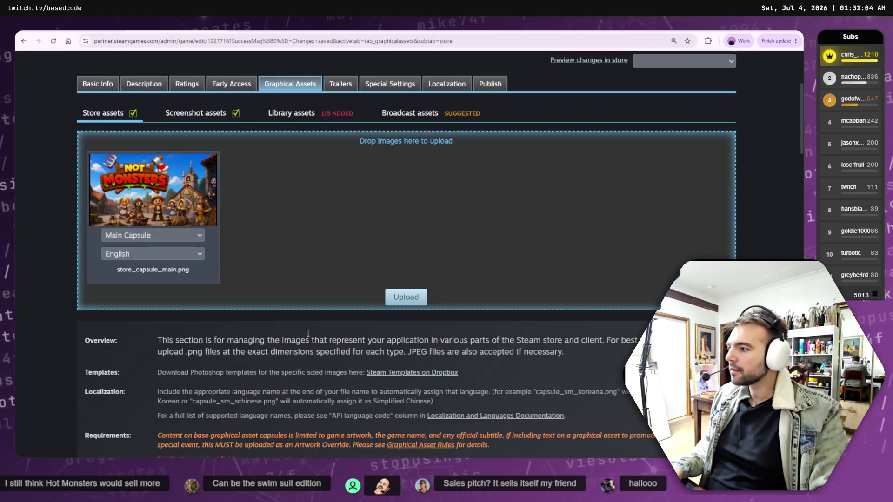
left_click(425, 302)
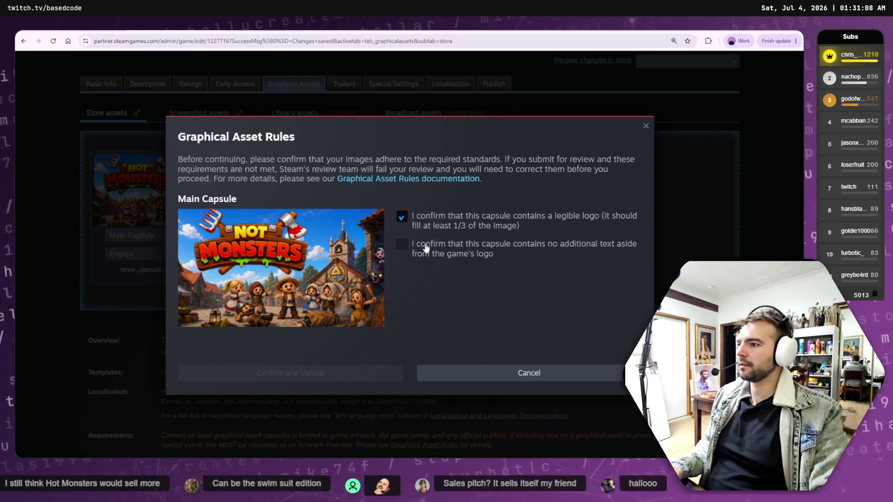
left_click(437, 253)
left_click(346, 379)
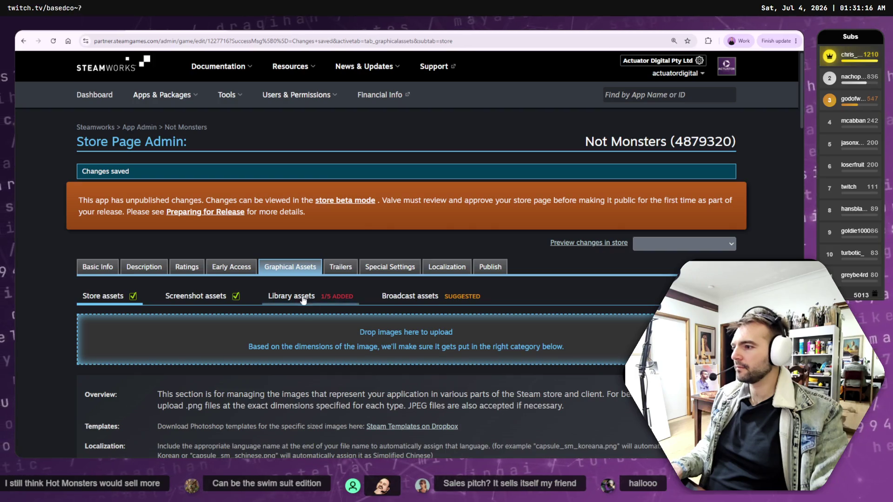
Check the new 1232 x 706 Main Capsule marked NEW, then return to GIMP and Explorer.
scroll(271, 325, "down", 7)
scroll(272, 326, "down", 12)
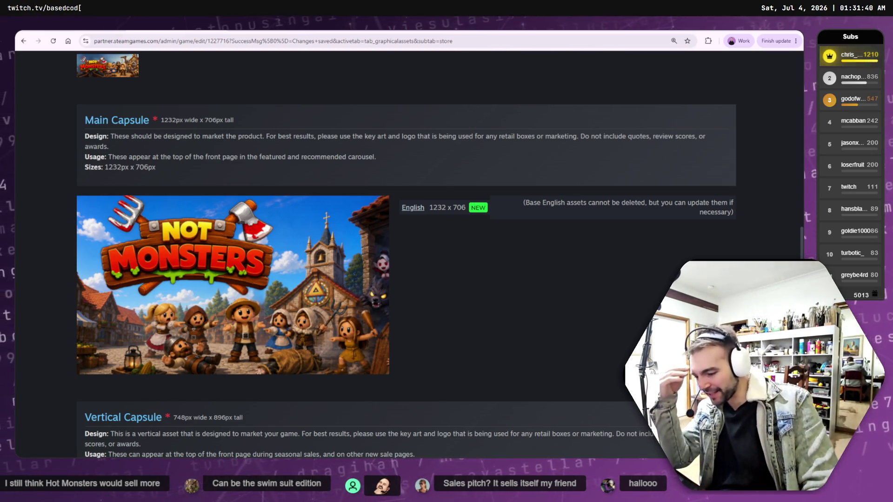
key("alt+Tab")
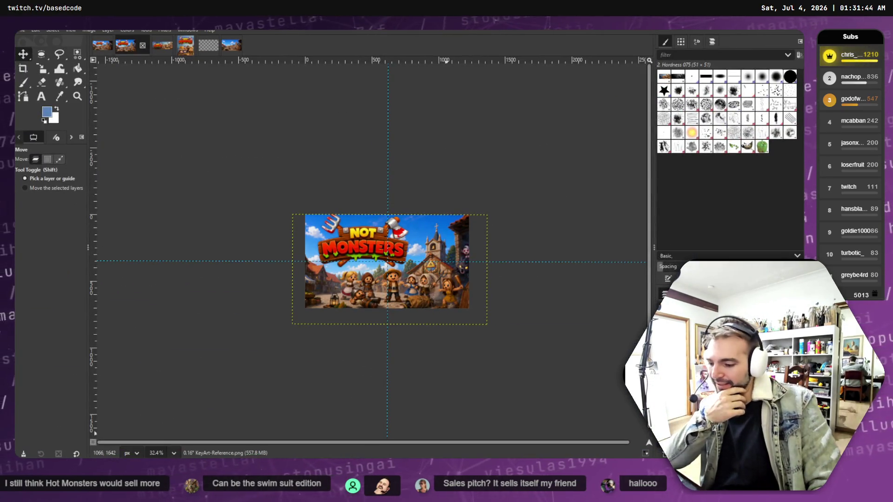
key("alt+Tab")
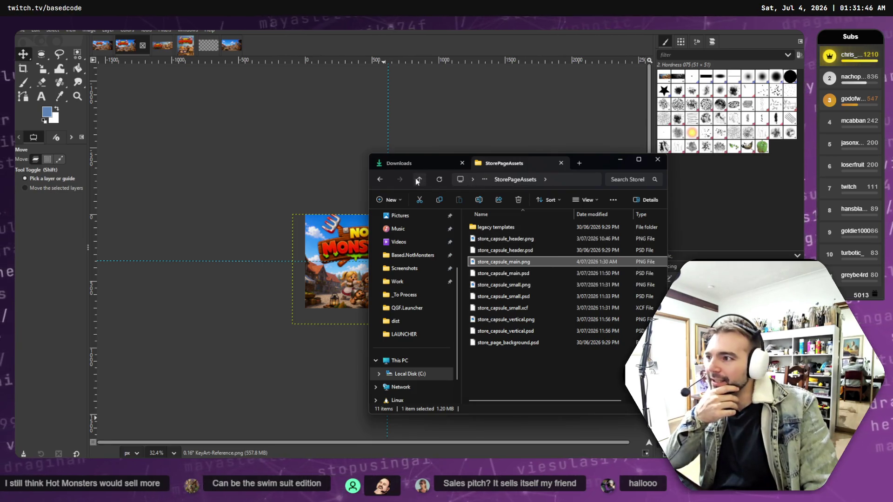
Open Logo.psd from the Marketing folder in GIMP and hide the NOT MONSTERS sign.
left_click(419, 179)
left_click(501, 273)
left_click(486, 286)
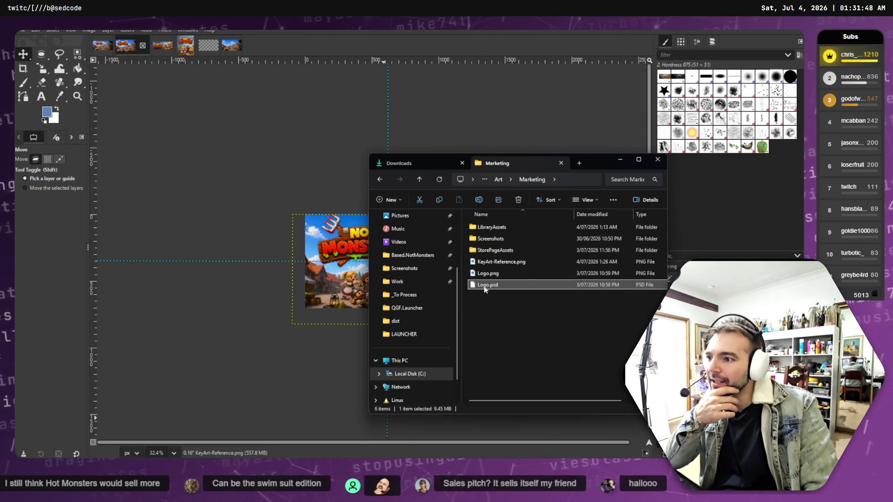
left_click_drag(299, 49, 271, 40)
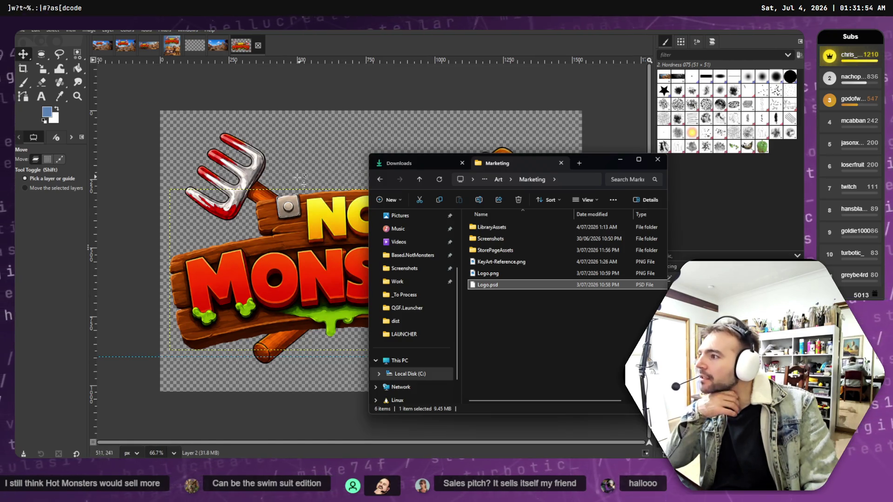
left_click(336, 95)
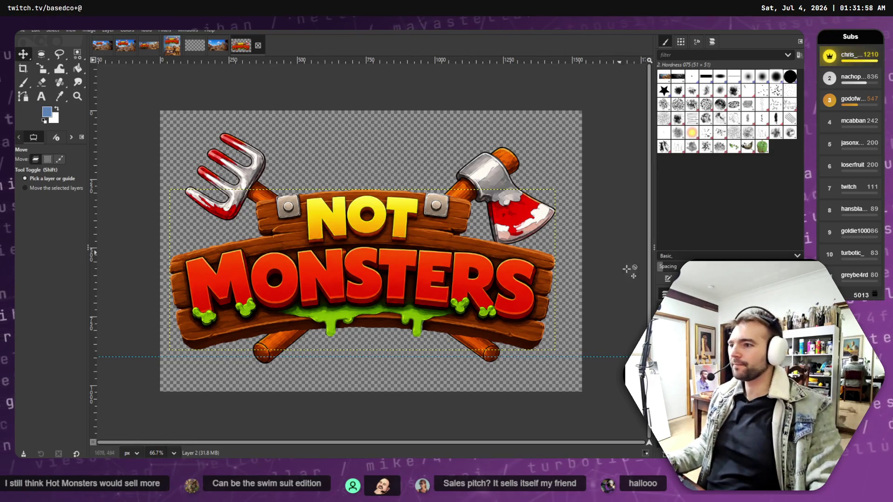
key("Delete")
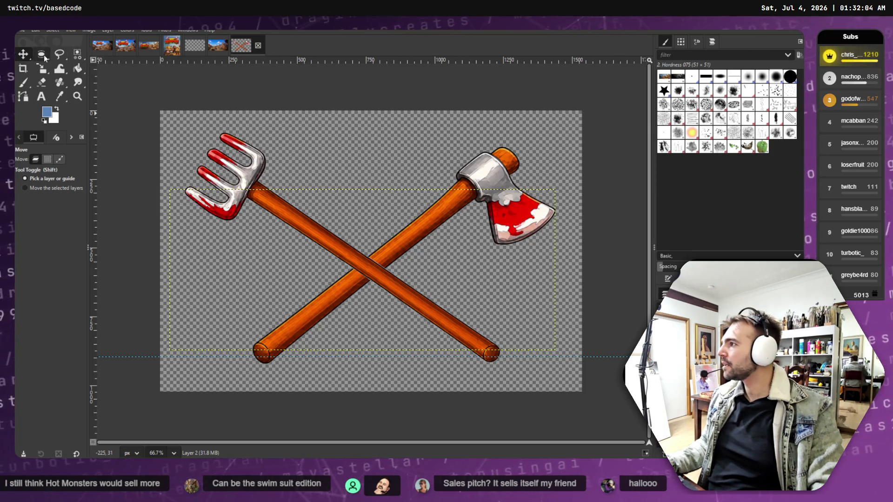
Select a rectangle around the pitchfork head, briefly trying the Scale and Heal tools.
left_click(46, 59)
left_click(70, 54)
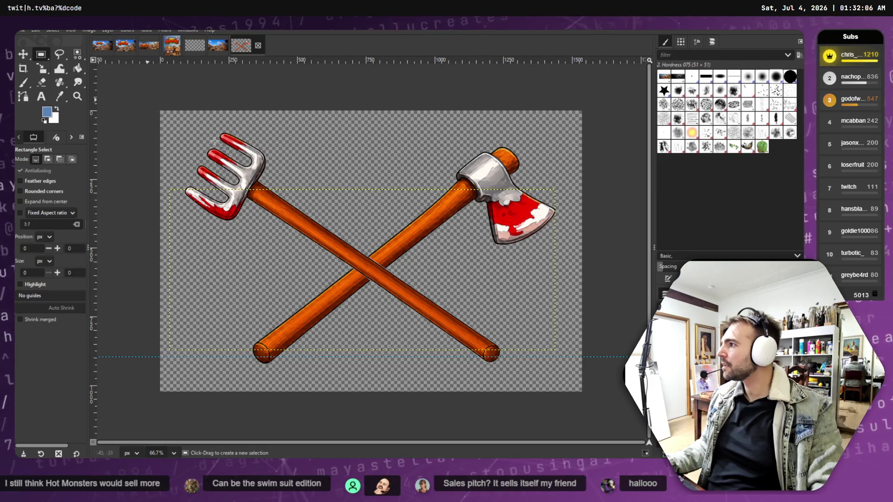
mouse_move(176, 122)
left_mouse_down()
mouse_move(293, 223)
mouse_move(277, 235)
mouse_move(269, 228)
left_mouse_up()
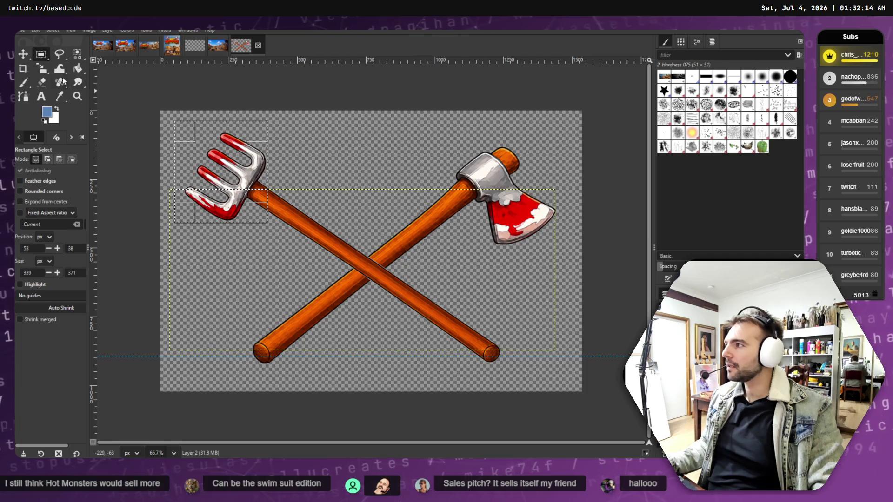
key("m")
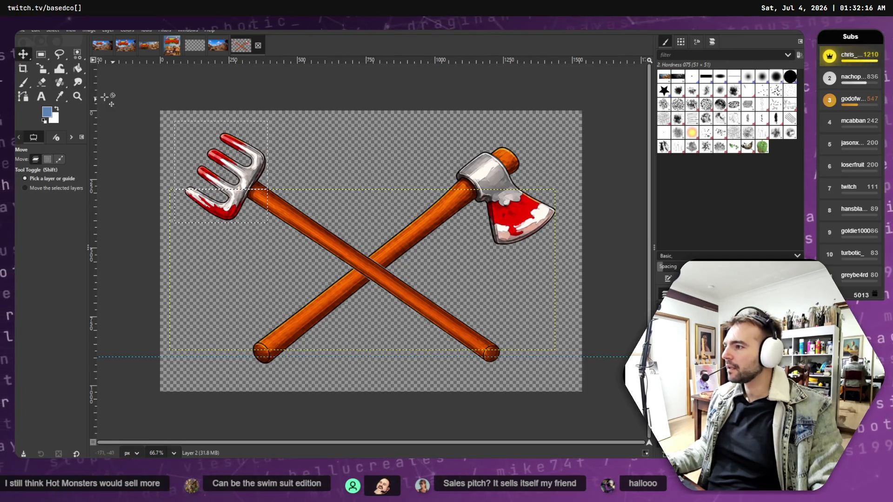
left_click(53, 31)
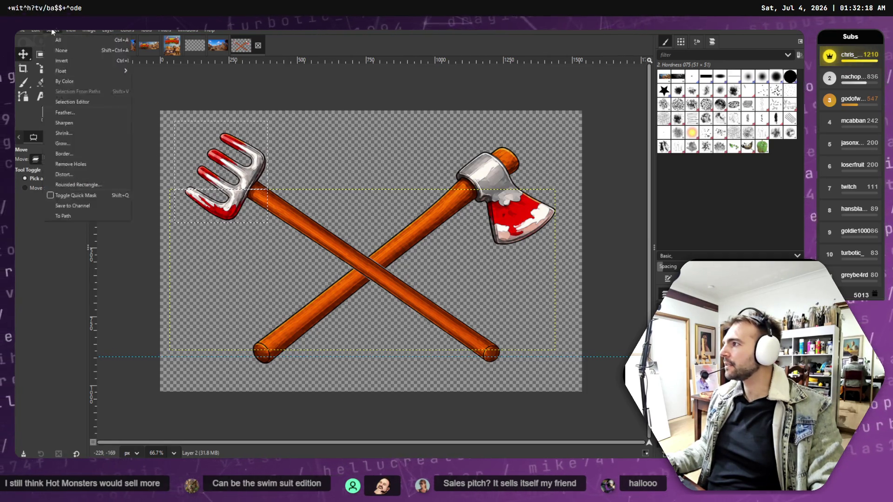
left_click(61, 50)
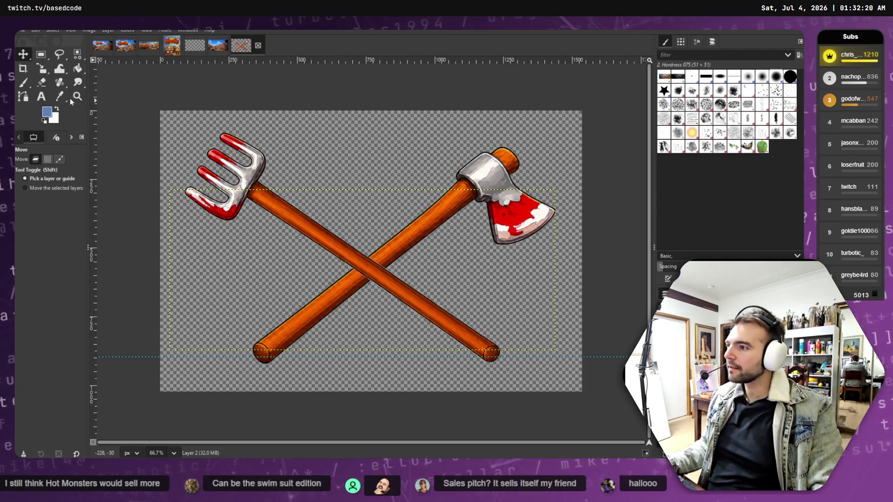
left_click(42, 54)
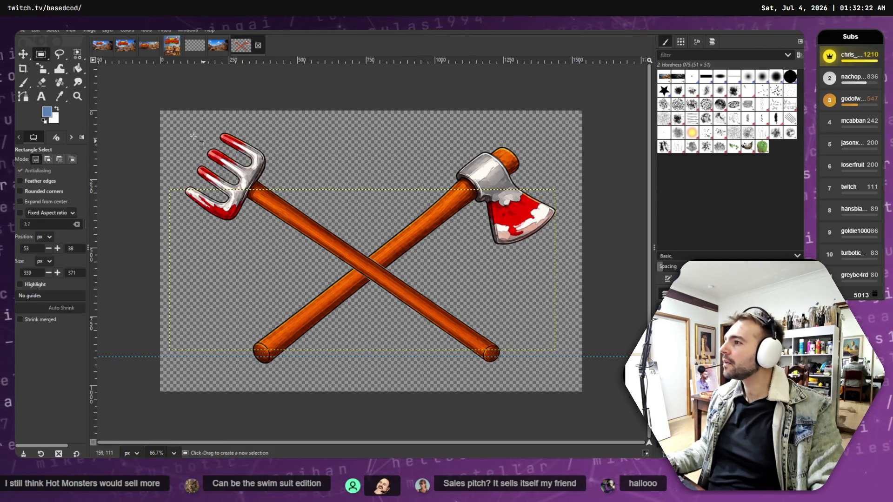
left_click_drag(174, 126, 278, 228)
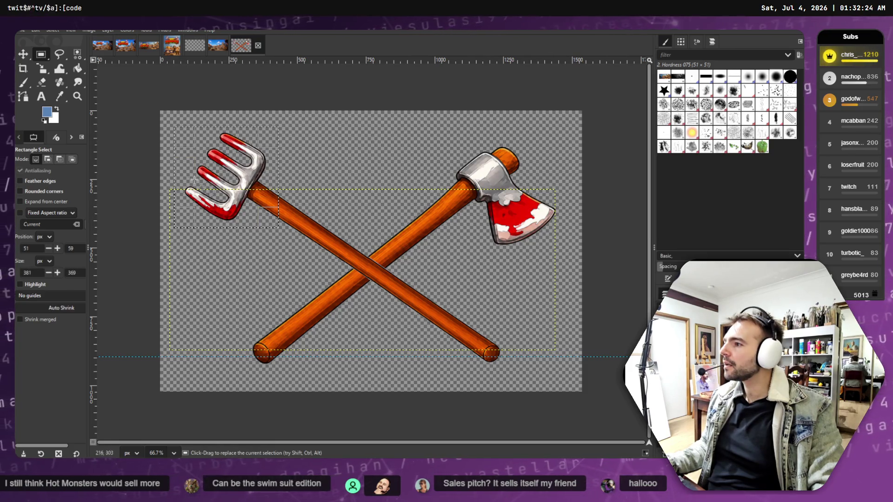
left_click(47, 69)
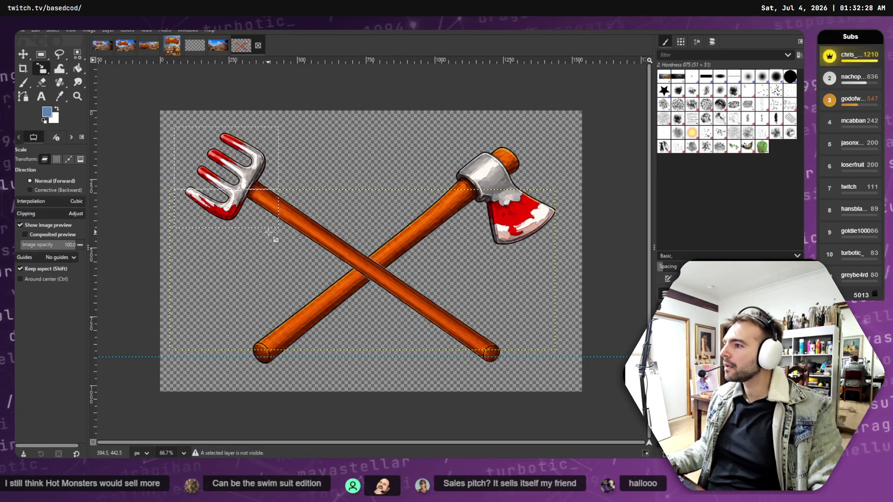
left_click(23, 55)
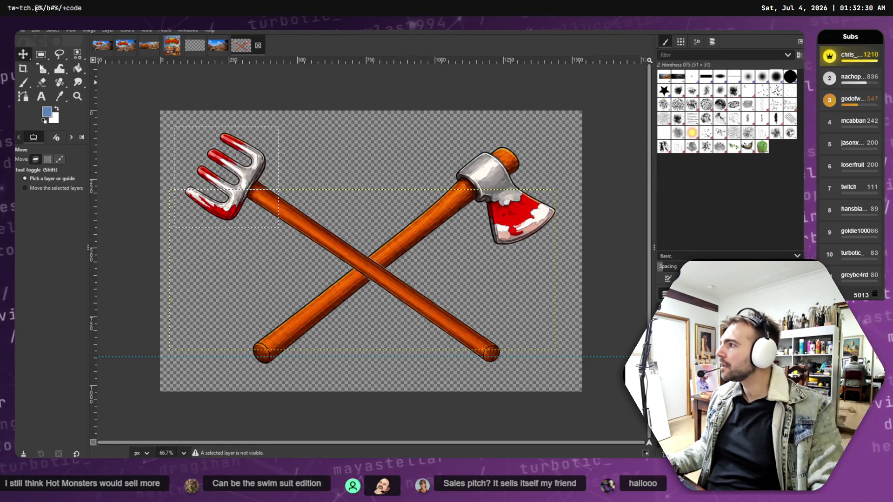
left_click(59, 82)
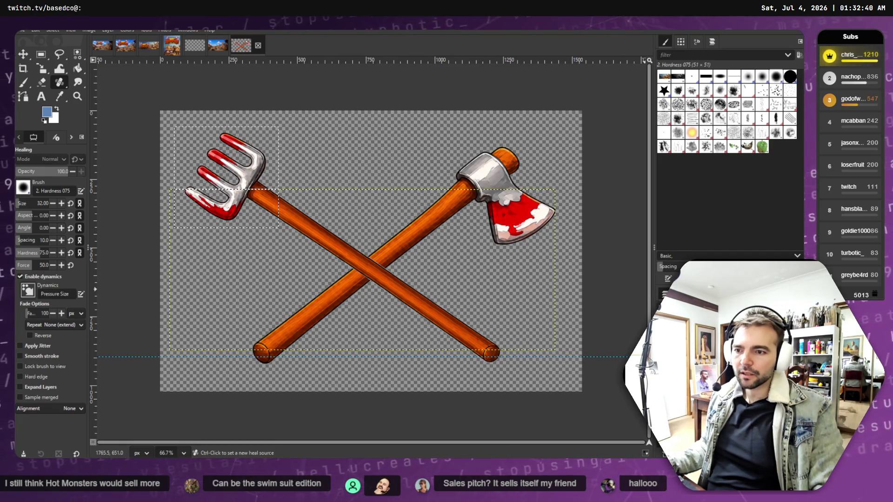
key("ctrl+z")
key("ctrl+z")
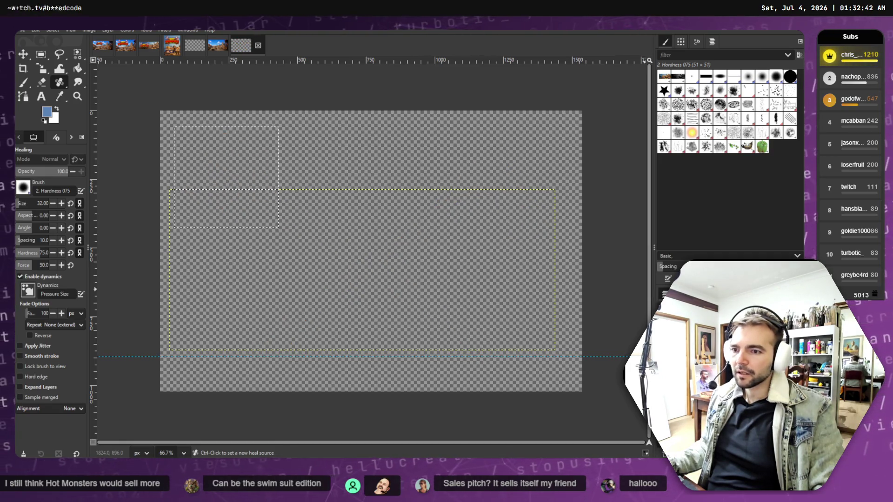
key("ctrl+y")
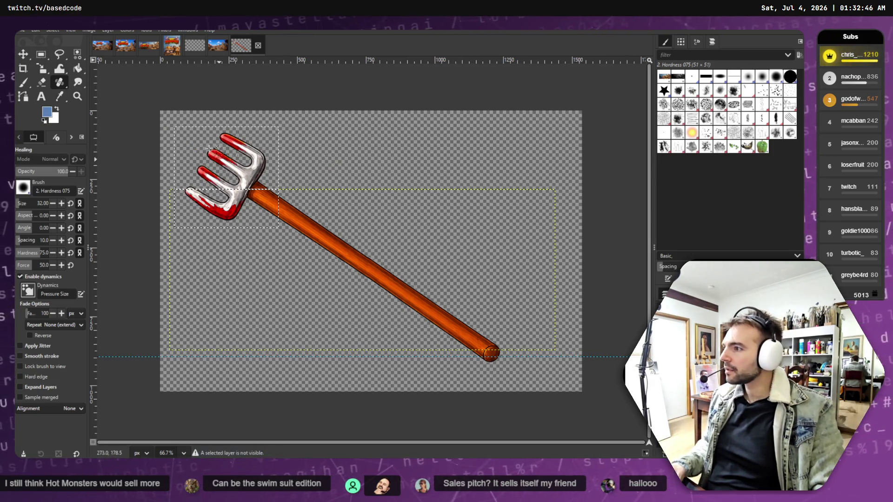
Select the whole canvas, nudge the pitchfork layer, and switch to the portrait Not Monsters image.
left_click(53, 30)
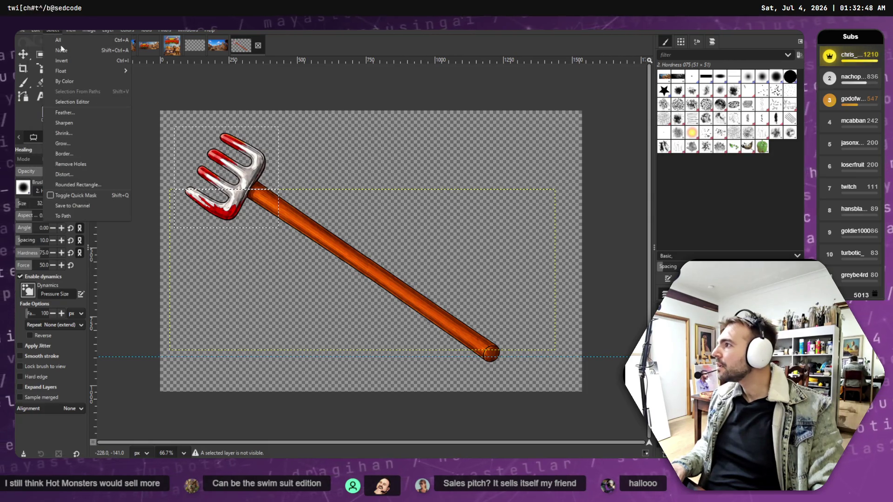
left_click(61, 40)
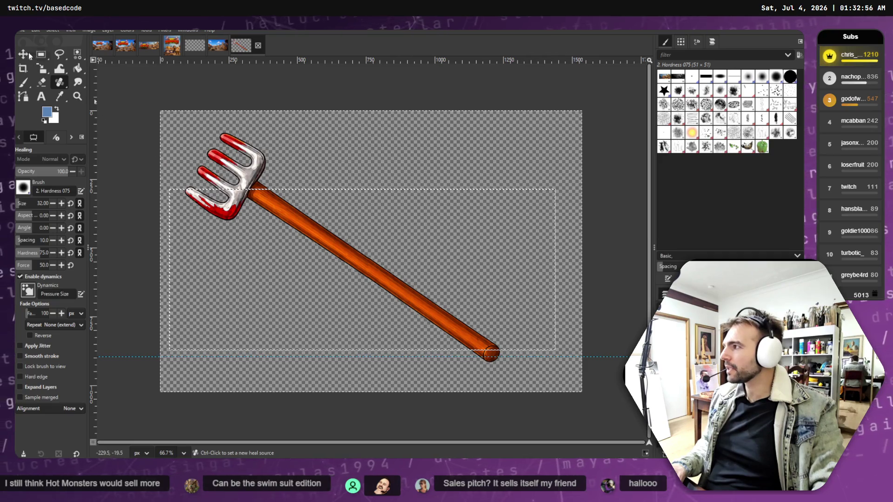
left_click(24, 54)
left_click_drag(257, 192, 254, 176)
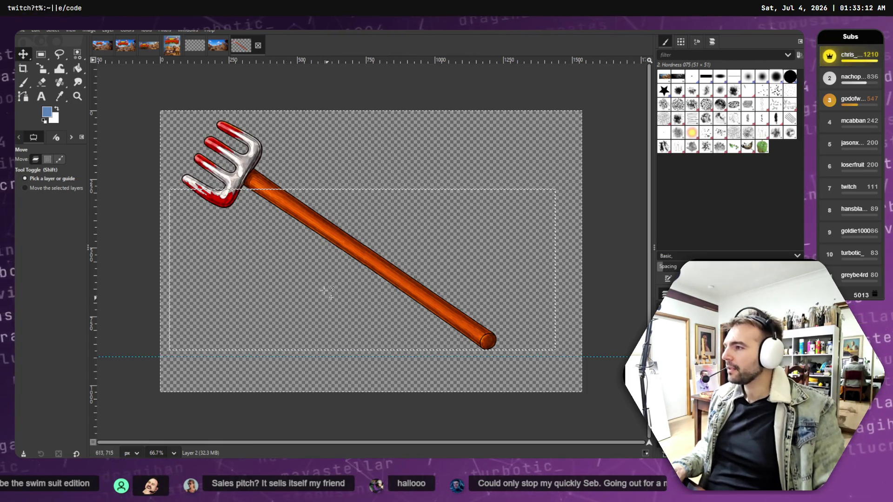
left_click_drag(329, 247, 332, 259)
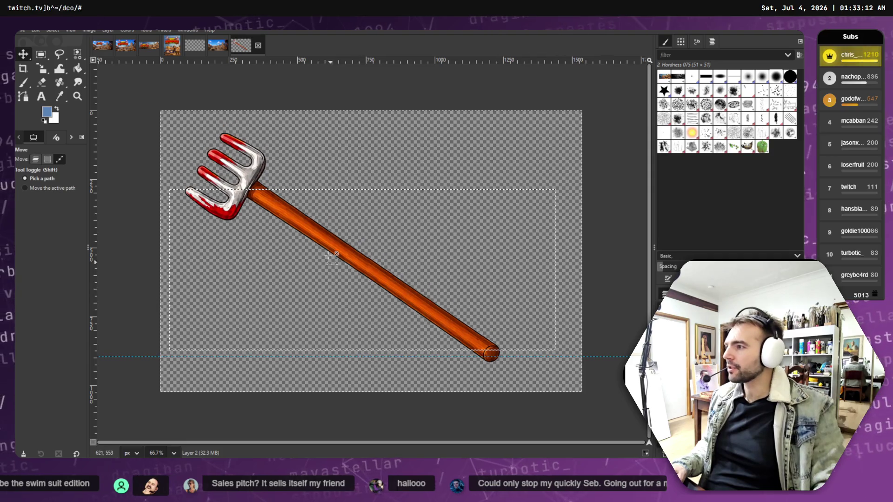
left_click(172, 46)
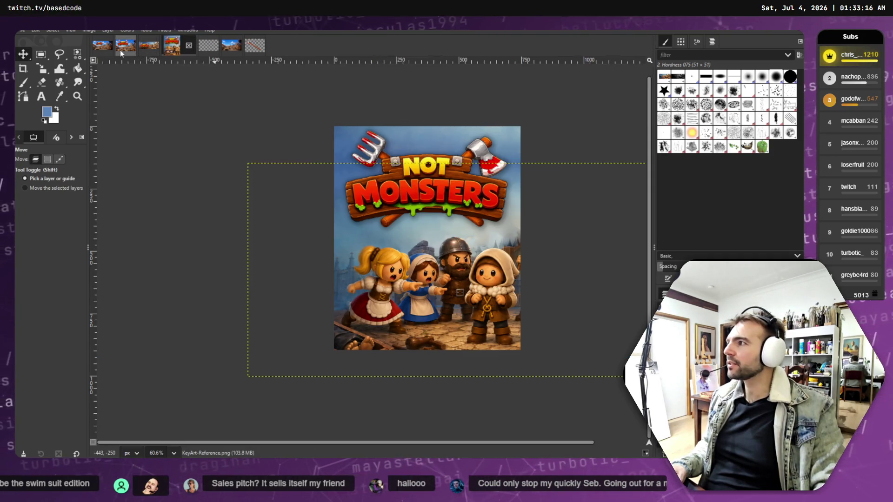
Cycle through the image tabs to the tldrawFile small-capsule image.
left_click(93, 49)
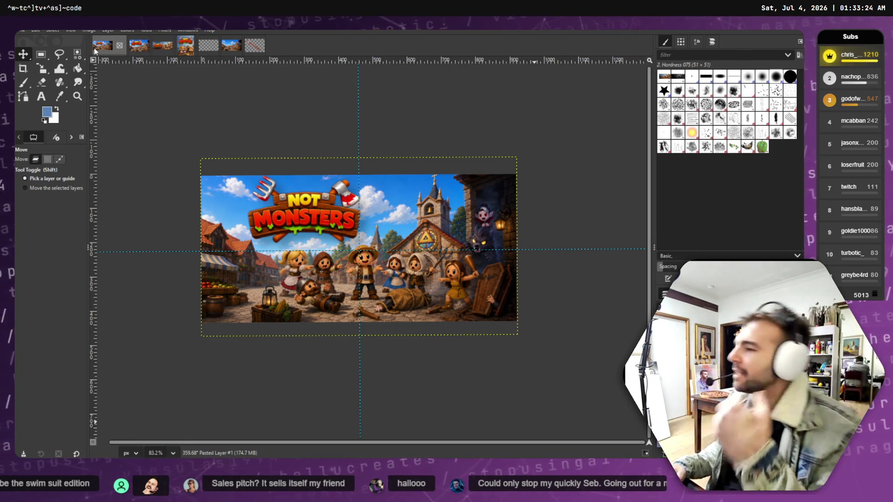
left_click(138, 48)
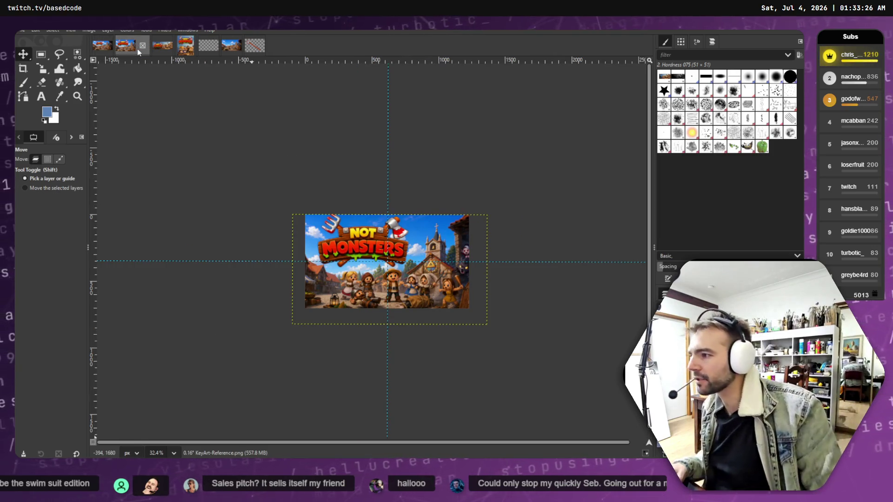
left_click(160, 49)
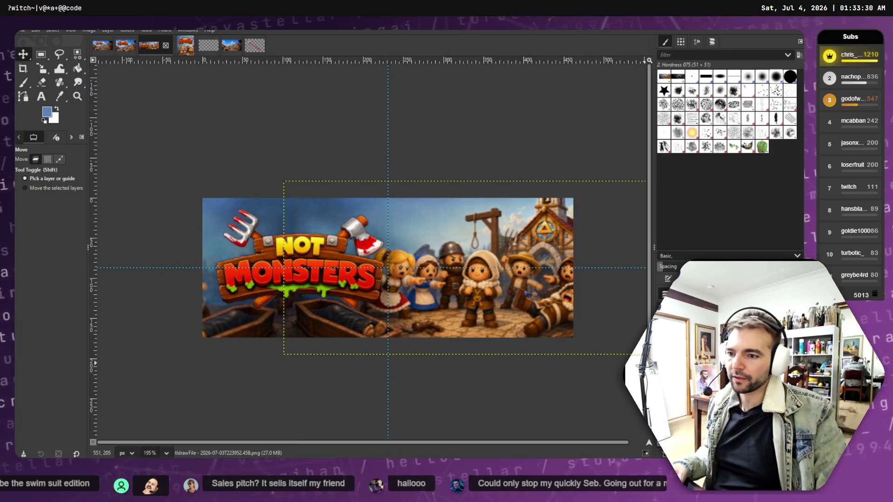
Delete the key art and logo layers, keeping only the Small Capsule template.
right_click(661, 297)
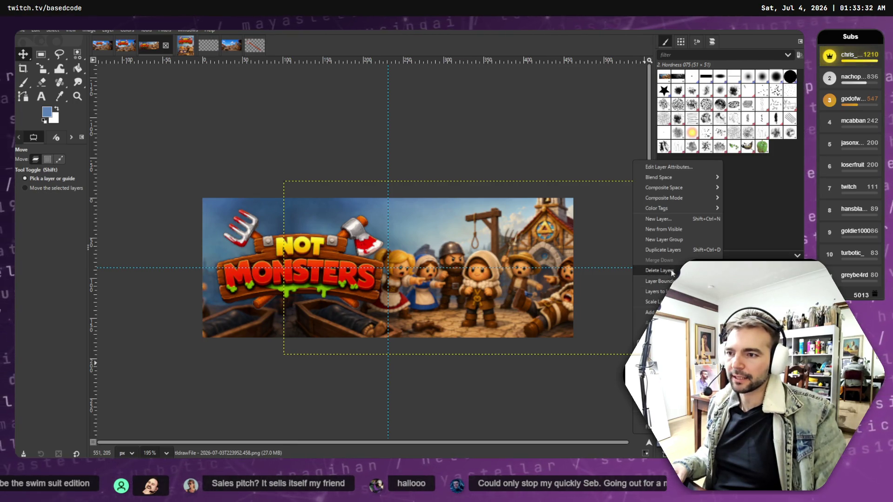
left_click(654, 302)
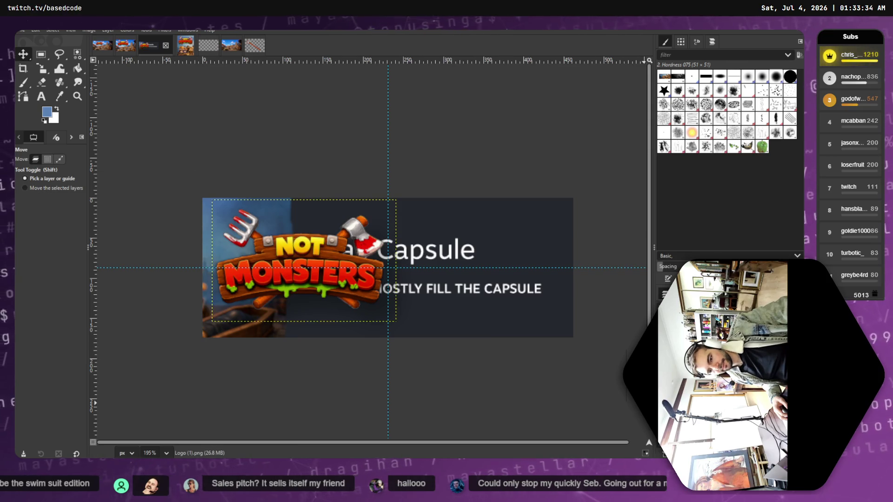
right_click(660, 300)
left_click(653, 249)
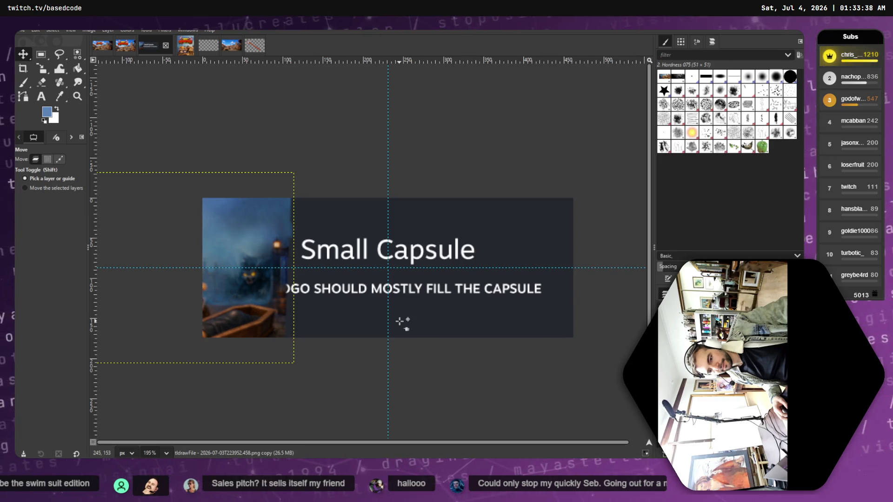
key("ctrl+z")
right_click(719, 298)
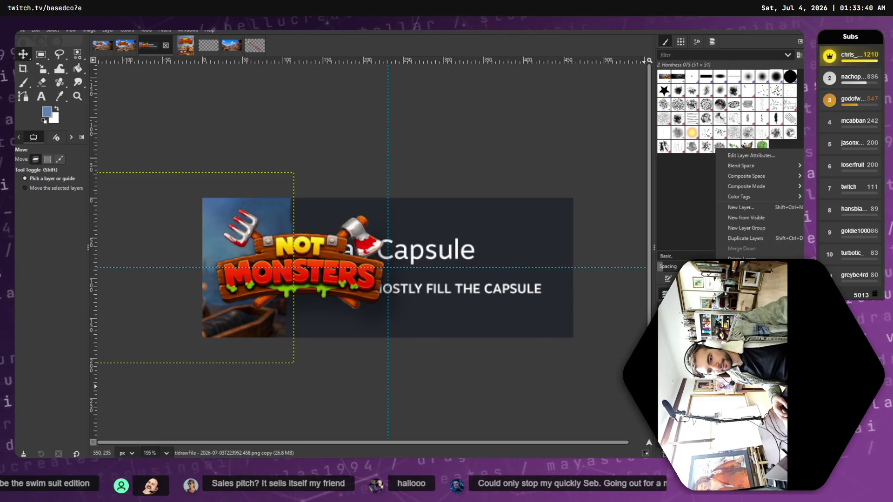
left_click(744, 258)
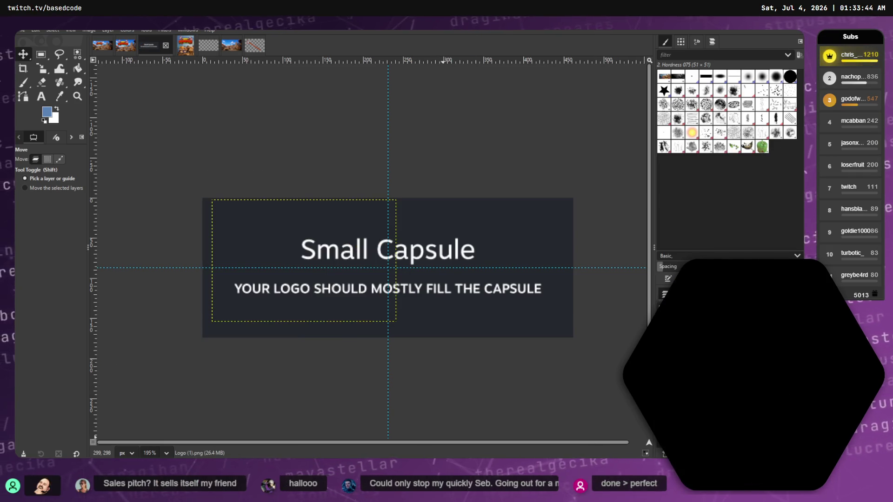
key("alt+Tab")
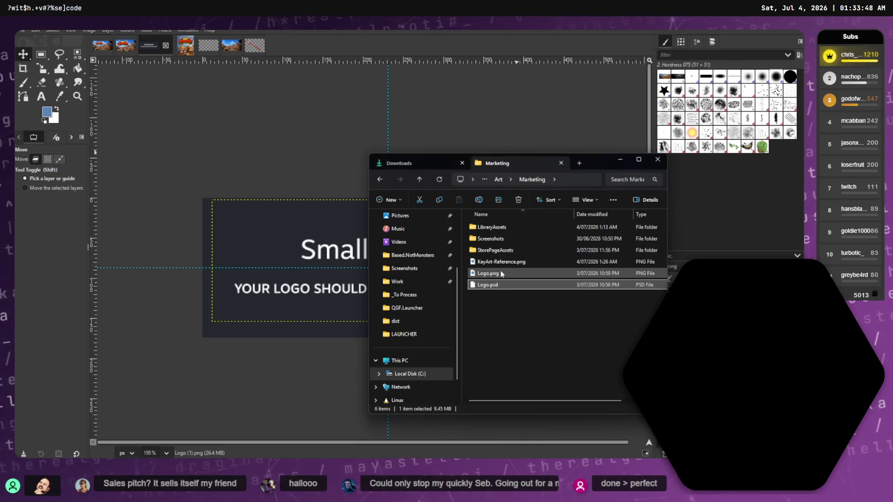
Add KeyArt-Reference.png and Logo.png from the Marketing folder into the small capsule image.
left_click(518, 263)
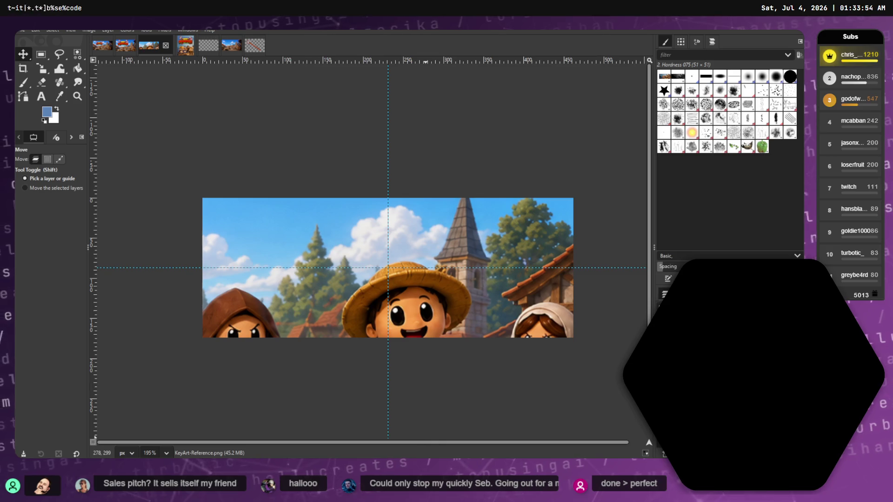
key("alt+Tab")
mouse_move(492, 269)
left_mouse_down()
mouse_move(616, 325)
mouse_move(598, 377)
mouse_move(493, 287)
left_mouse_up()
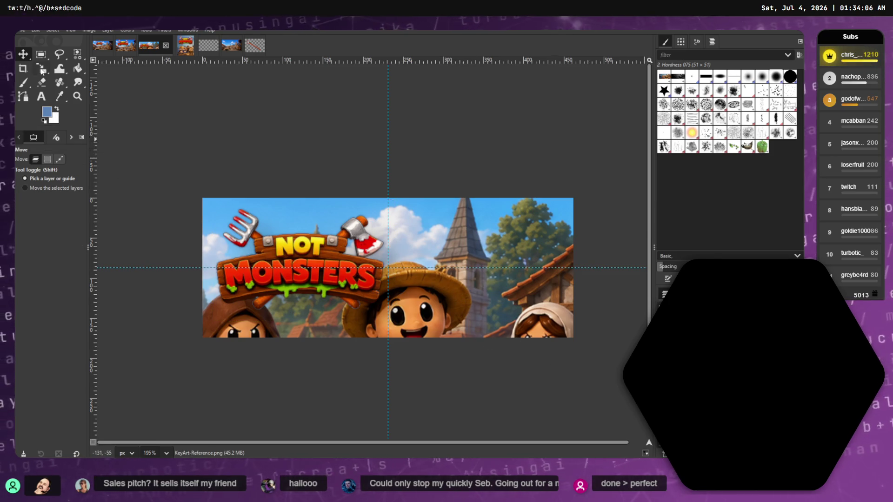
Scale the key art layer to 582×328 and place it inside the capsule frame.
key("shift+s")
left_click(293, 214)
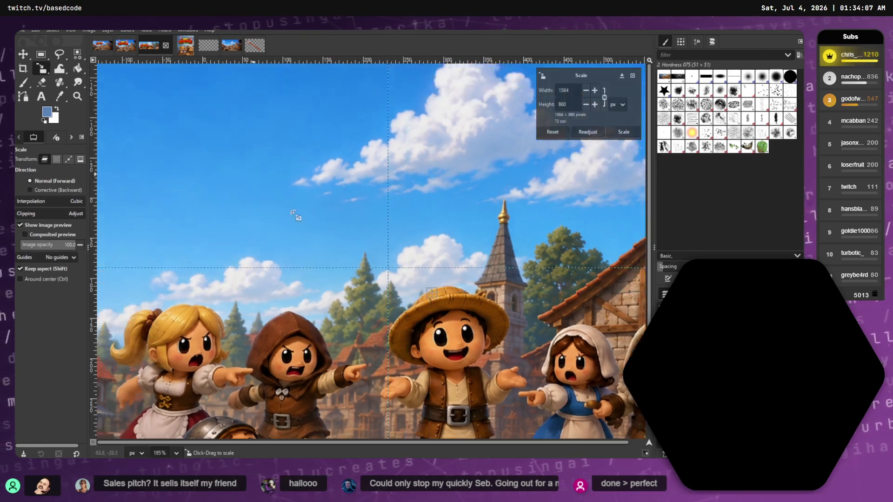
left_click_drag(294, 214, 488, 324)
mouse_move(626, 402)
left_mouse_down()
mouse_move(496, 349)
mouse_move(347, 256)
mouse_move(368, 257)
left_mouse_up()
left_click_drag(154, 124, 331, 231)
mouse_move(573, 374)
left_mouse_down()
mouse_move(373, 300)
mouse_move(350, 269)
mouse_move(376, 246)
left_mouse_up()
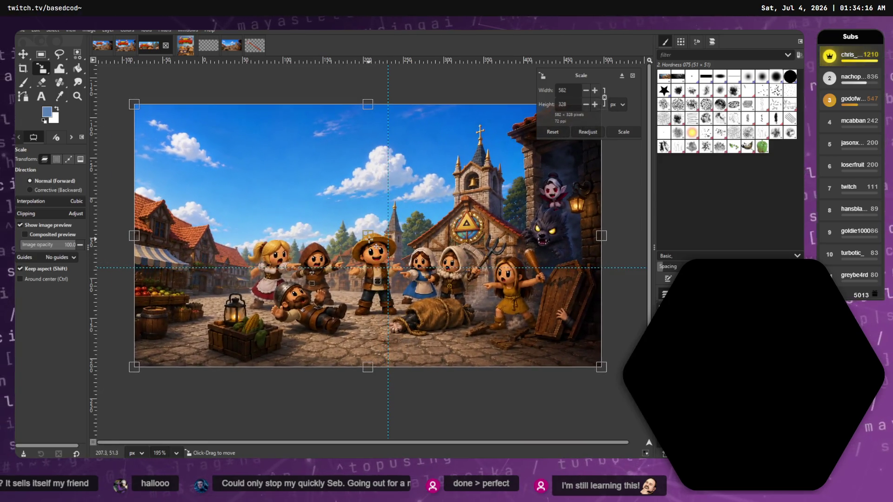
key("Return")
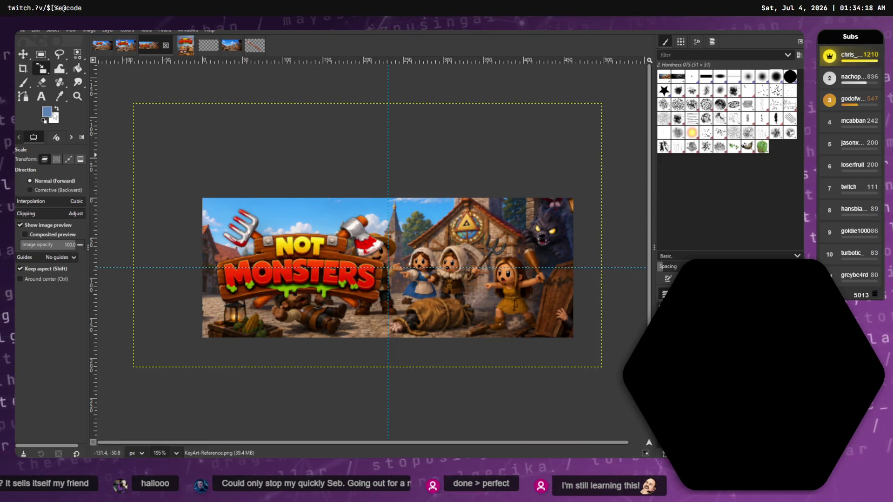
left_click(23, 55)
Nudge the key art and toggle it against the Small Capsule template to compare placement.
left_click_drag(420, 278, 462, 281)
key("ctrl+z")
key("ctrl+z")
key("ctrl+z")
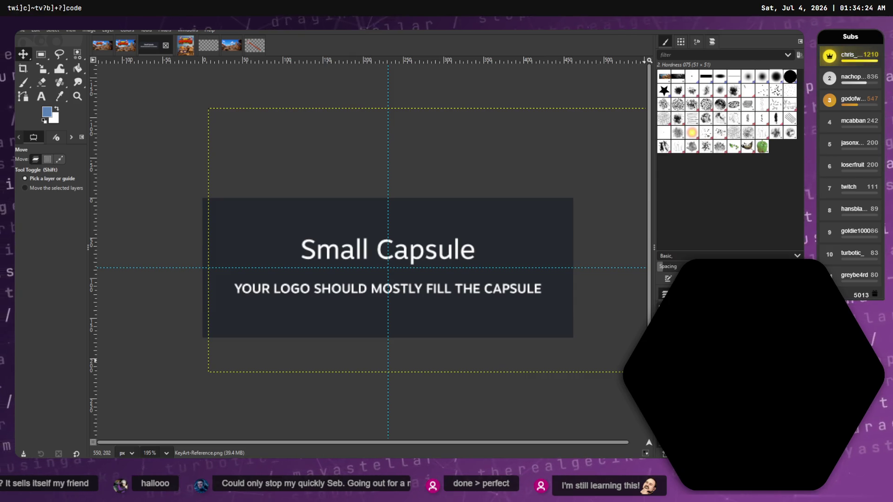
key("ctrl+y")
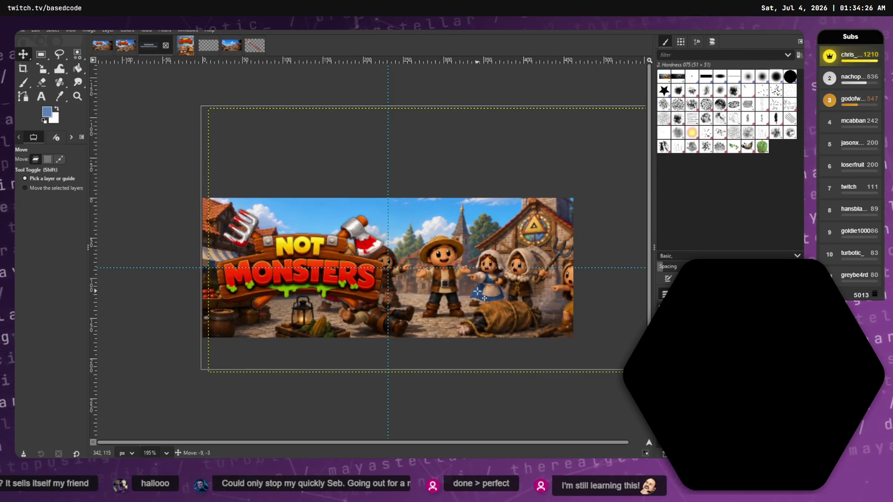
key("ctrl+z")
left_click_drag(491, 304, 490, 306)
key("ctrl+z")
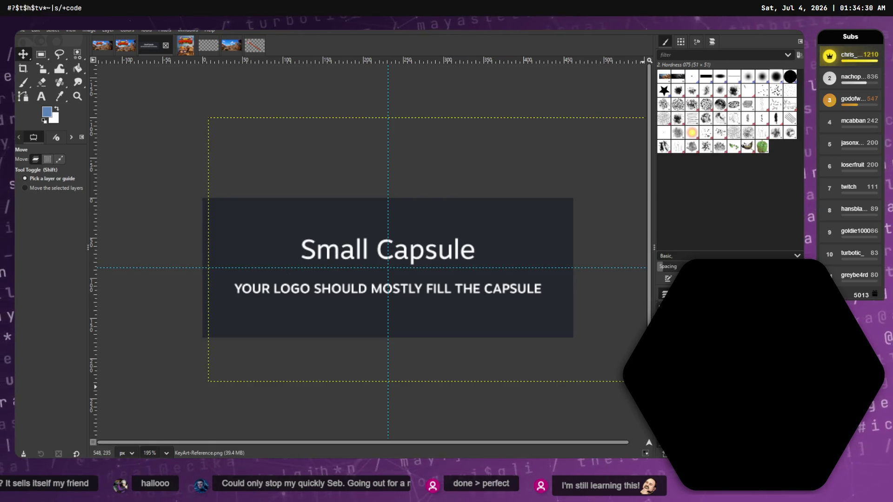
key("ctrl+z")
key("ctrl+y")
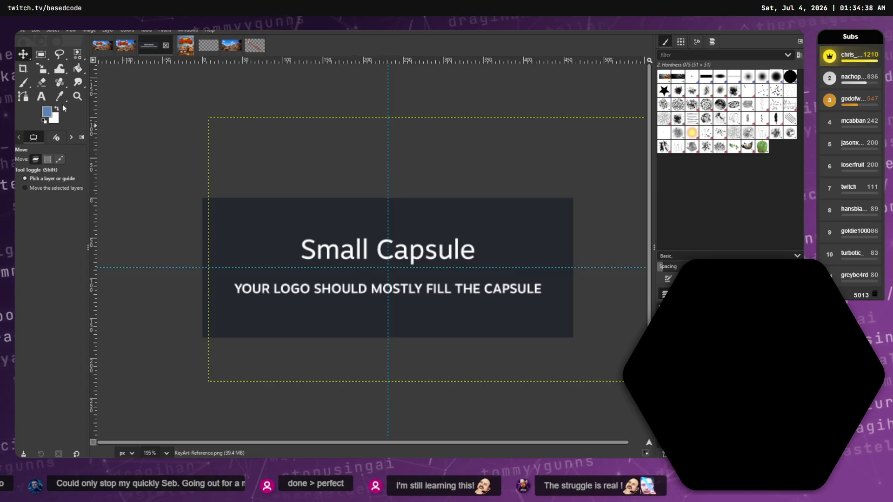
Fine-tune the key art's position over the Small Capsule template.
key("ctrl+v")
mouse_move(452, 254)
left_mouse_down()
mouse_move(458, 239)
mouse_move(535, 250)
mouse_move(461, 240)
left_mouse_up()
left_click_drag(316, 252, 312, 245)
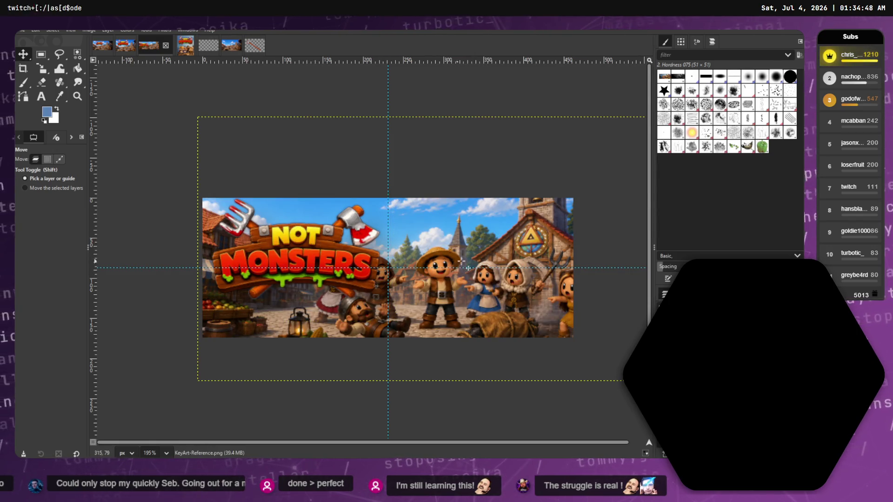
key("ctrl+z")
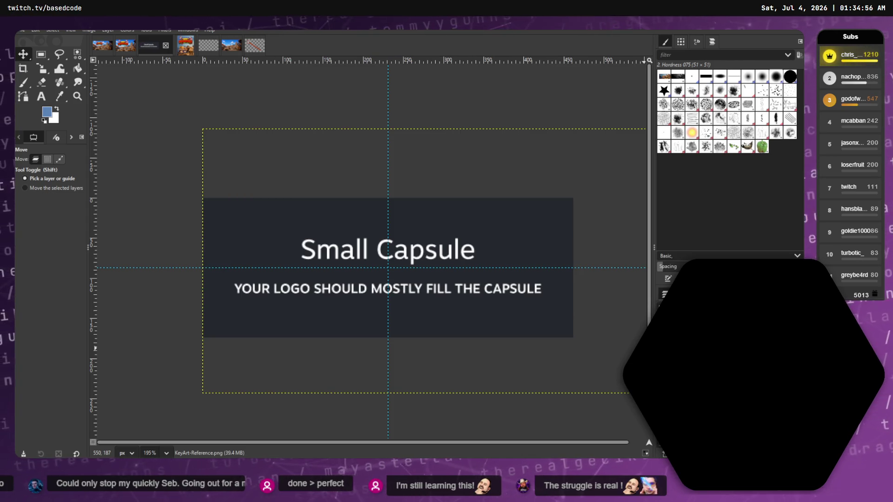
left_click_drag(337, 240, 344, 251)
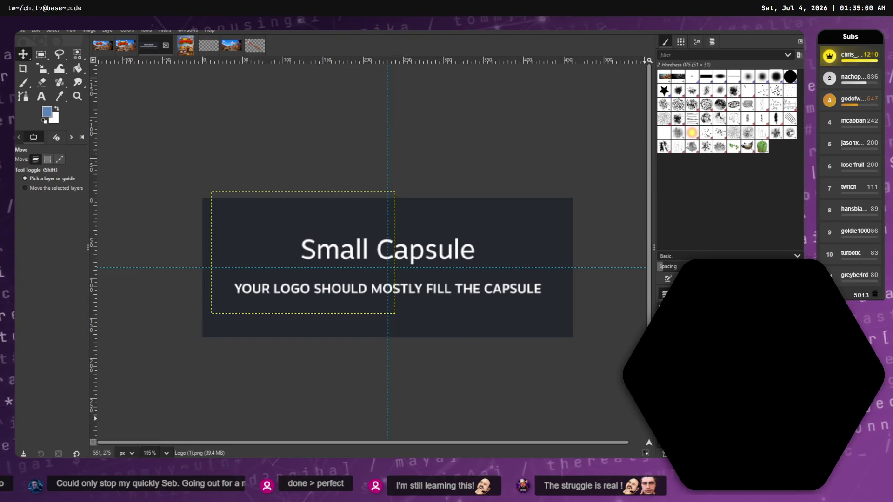
mouse_move(449, 294)
left_mouse_down()
mouse_move(470, 273)
mouse_move(358, 266)
mouse_move(417, 176)
mouse_move(351, 350)
mouse_move(387, 287)
mouse_move(404, 288)
left_mouse_up()
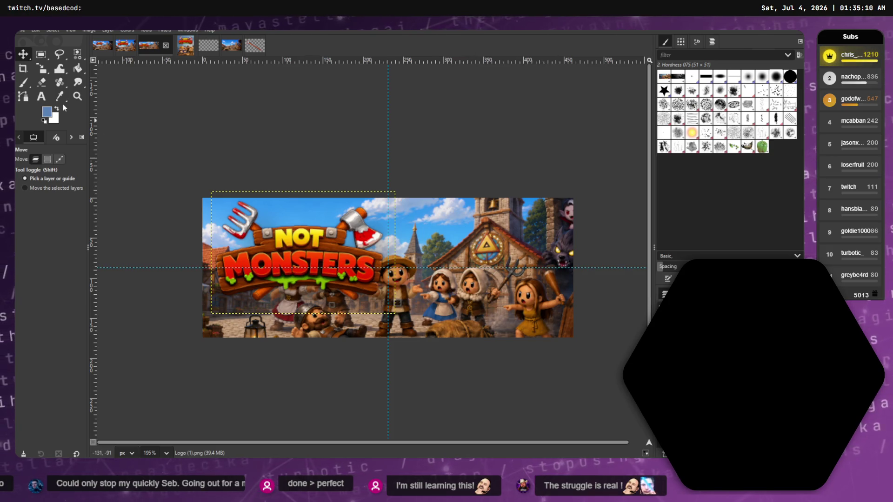
Scale the key art to 525×296, then shift the template slightly left.
left_click(41, 68)
left_click(437, 254)
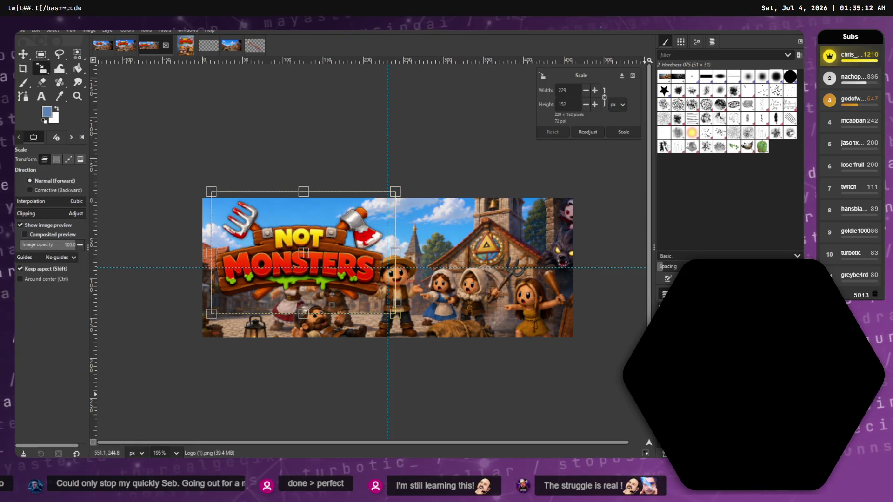
left_click(302, 193)
mouse_move(302, 192)
left_mouse_down()
mouse_move(279, 204)
mouse_move(291, 217)
mouse_move(275, 204)
left_mouse_up()
key("Return")
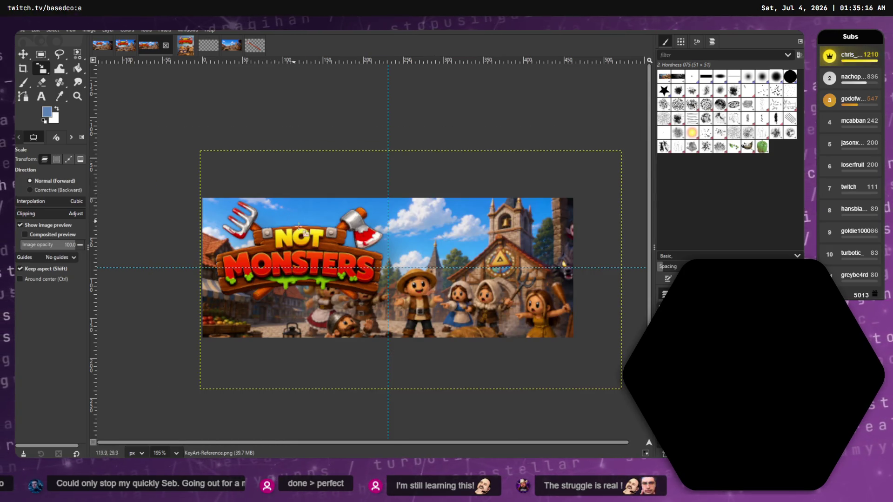
mouse_move(405, 258)
left_mouse_down()
mouse_move(462, 267)
mouse_move(477, 282)
mouse_move(469, 281)
left_mouse_up()
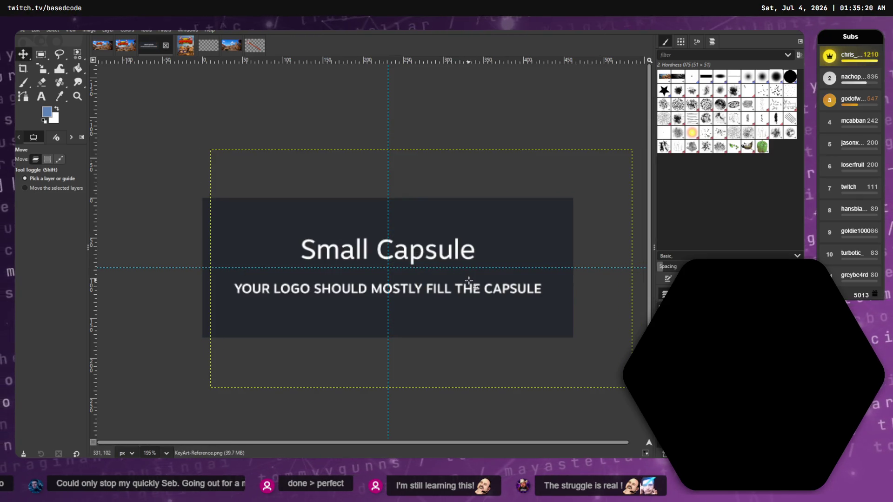
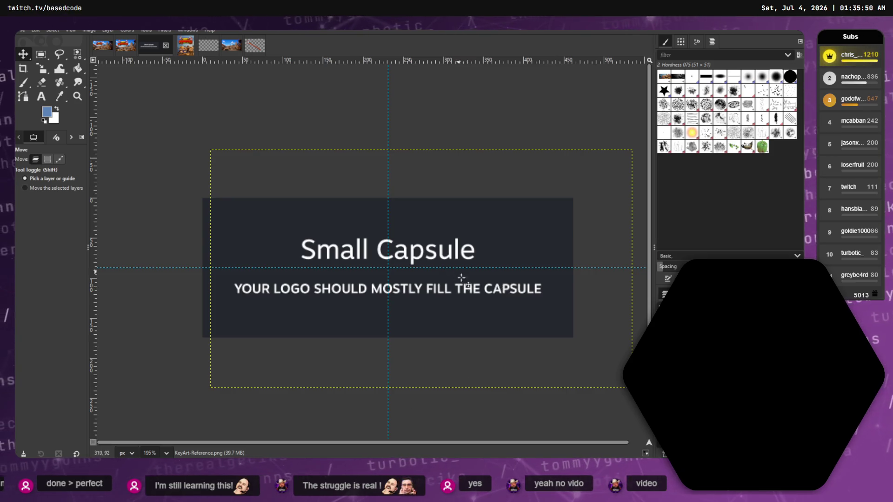
Reposition two layers and delete the Small Capsule template content, leaving Layer Attributes unchanged.
left_click_drag(469, 259, 503, 242)
mouse_move(366, 255)
left_mouse_down()
mouse_move(358, 254)
mouse_move(367, 268)
left_mouse_up()
key("Delete")
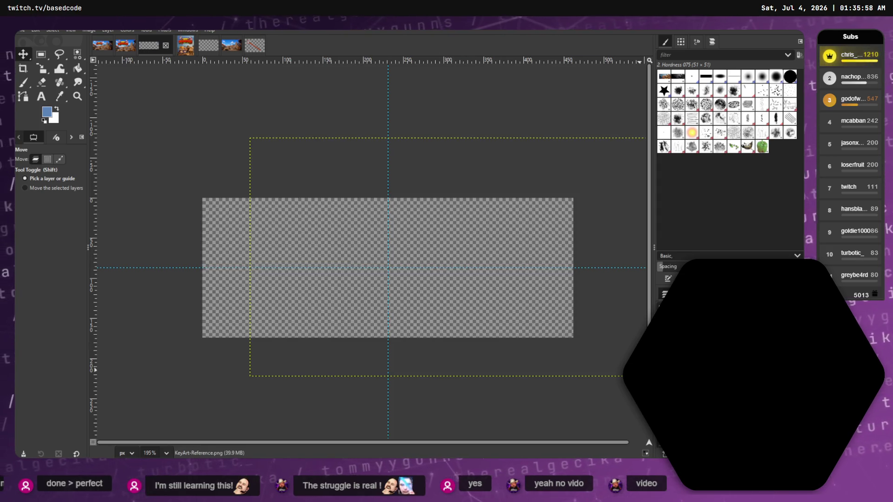
key("ctrl+z")
key("ctrl+y")
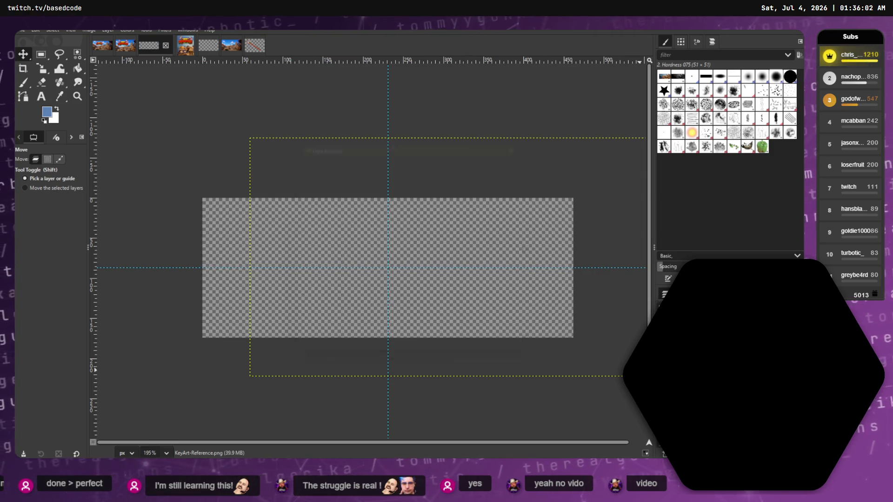
left_click(515, 354)
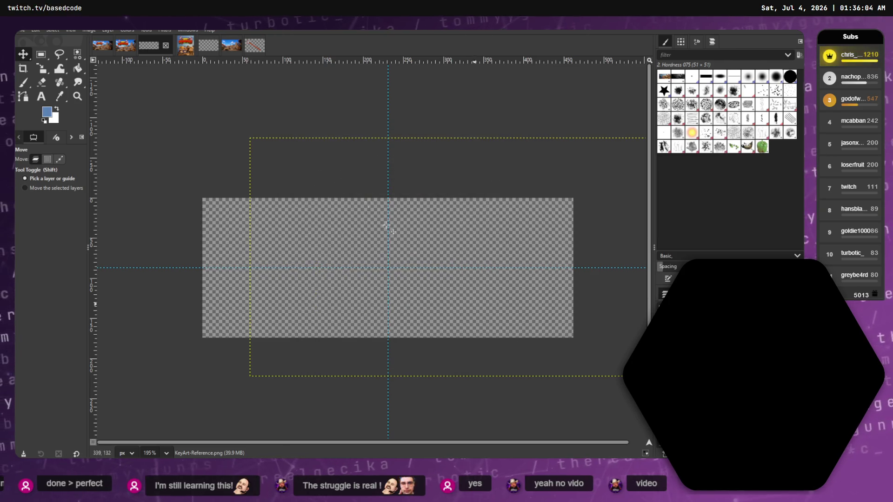
Paste the Not Monsters key art into the small capsule and nudge it into place.
left_click(124, 49)
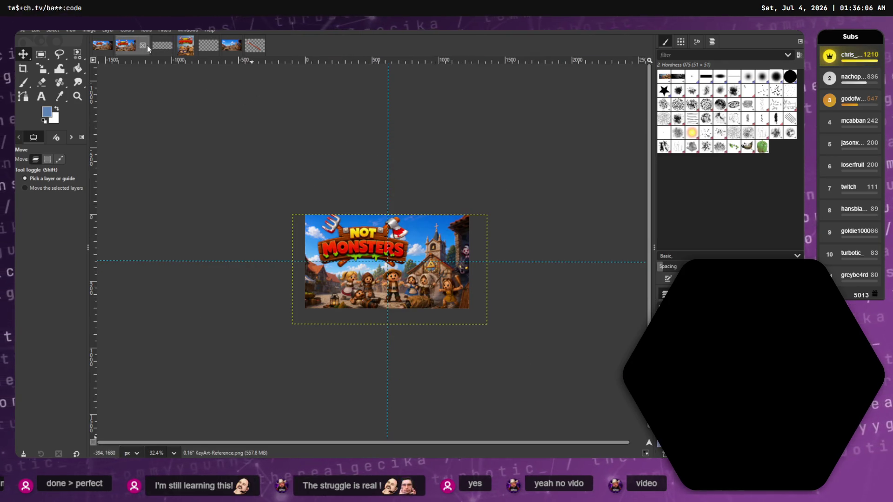
left_click(154, 46)
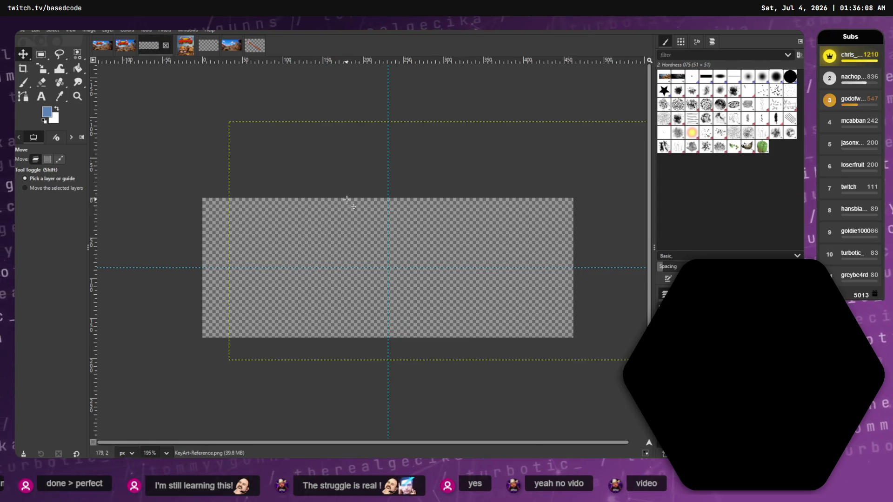
key("ctrl+v")
left_click_drag(347, 199, 327, 206)
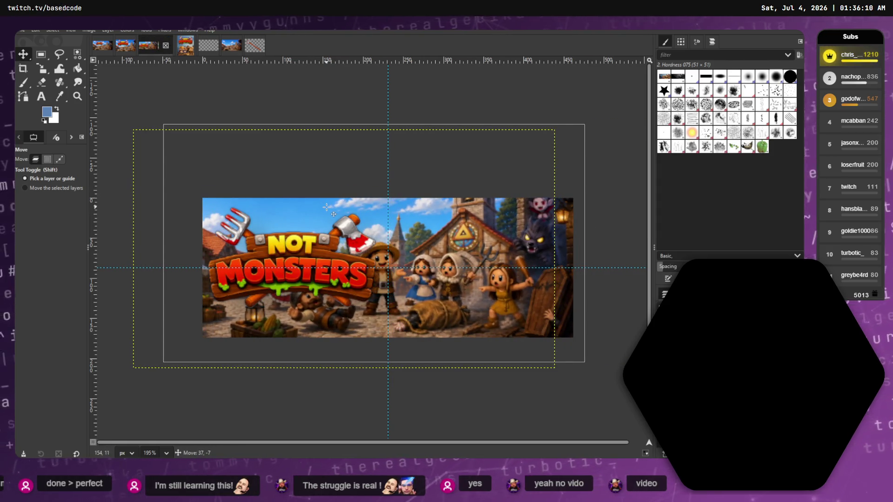
Slide the pasted key art and background layers around the capsule canvas.
mouse_move(307, 253)
left_mouse_down()
mouse_move(610, 263)
mouse_move(585, 353)
mouse_move(524, 369)
mouse_move(298, 278)
mouse_move(302, 239)
mouse_move(400, 257)
left_mouse_up()
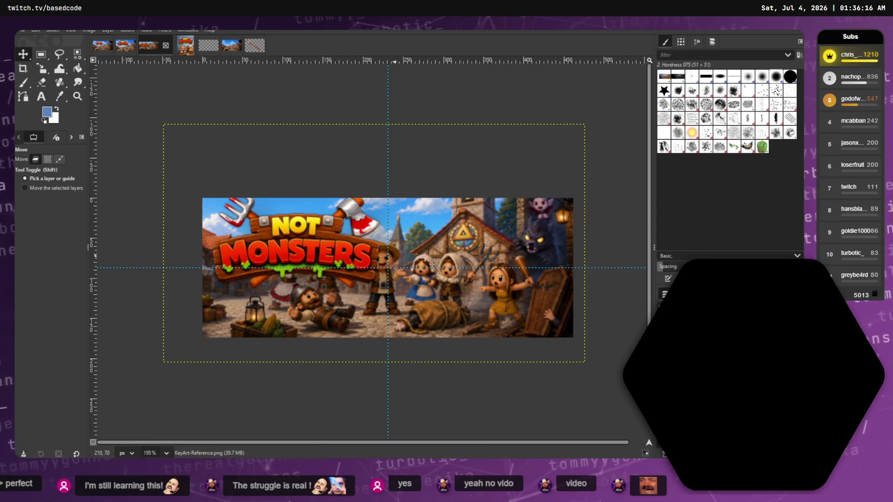
left_click_drag(480, 257, 519, 259)
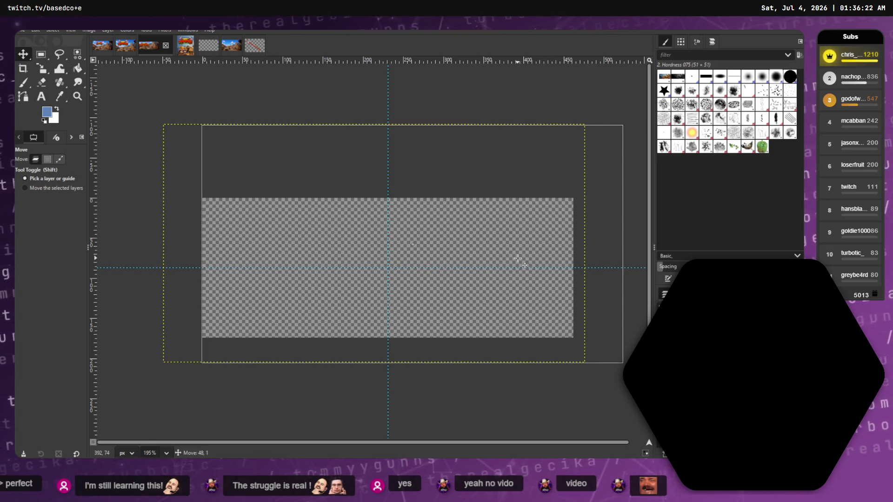
left_click_drag(273, 231, 281, 234)
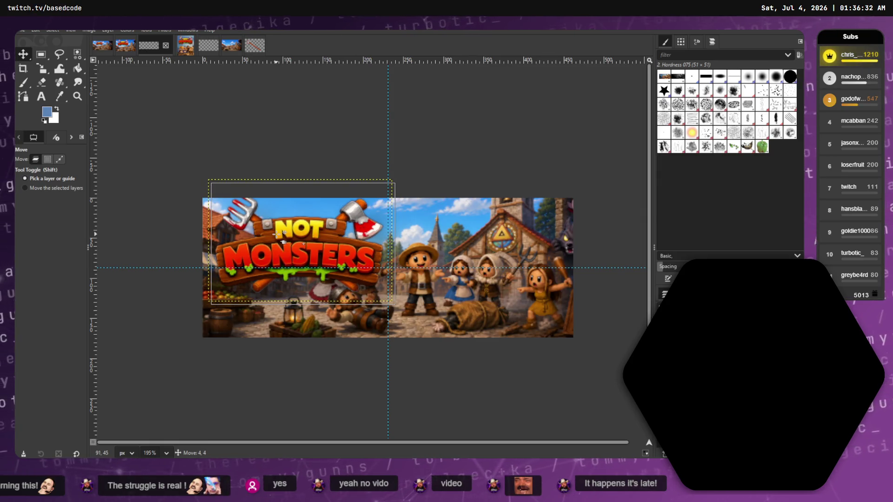
left_click_drag(280, 235, 278, 234)
mouse_move(457, 233)
left_mouse_down()
mouse_move(454, 290)
mouse_move(449, 268)
mouse_move(470, 239)
left_mouse_up()
left_click_drag(305, 239, 276, 242)
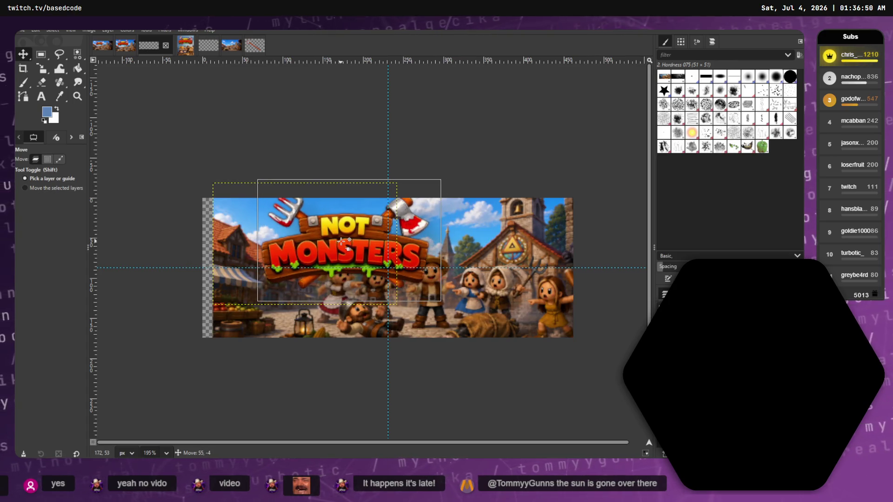
Move the NOT MONSTERS logo left and down, then start scaling the village background at 525×297.
left_click(493, 257)
mouse_move(494, 257)
left_mouse_down()
mouse_move(500, 270)
mouse_move(491, 252)
left_mouse_up()
left_click_drag(378, 238, 333, 257)
left_click_drag(473, 263, 459, 264)
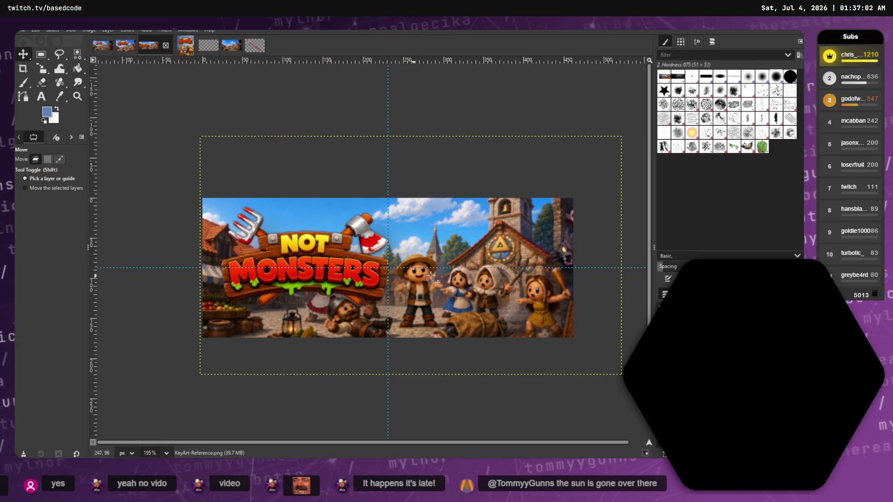
key("Delete")
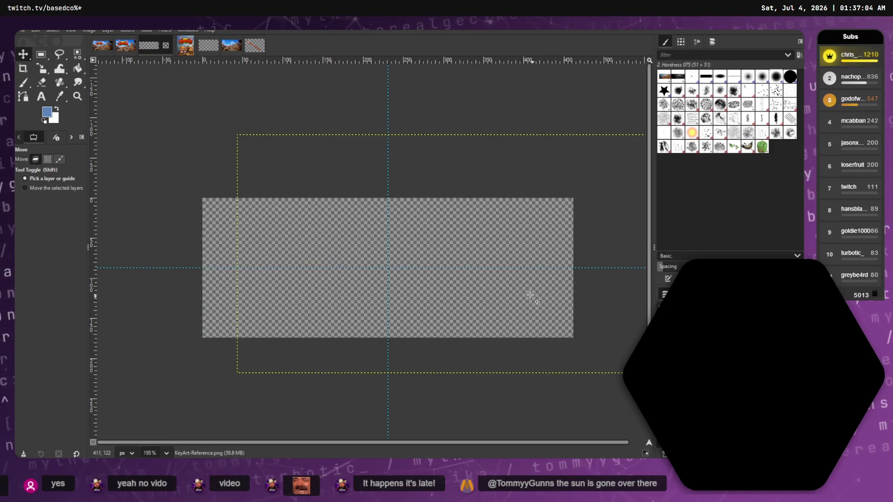
left_click(41, 68)
left_click(474, 275)
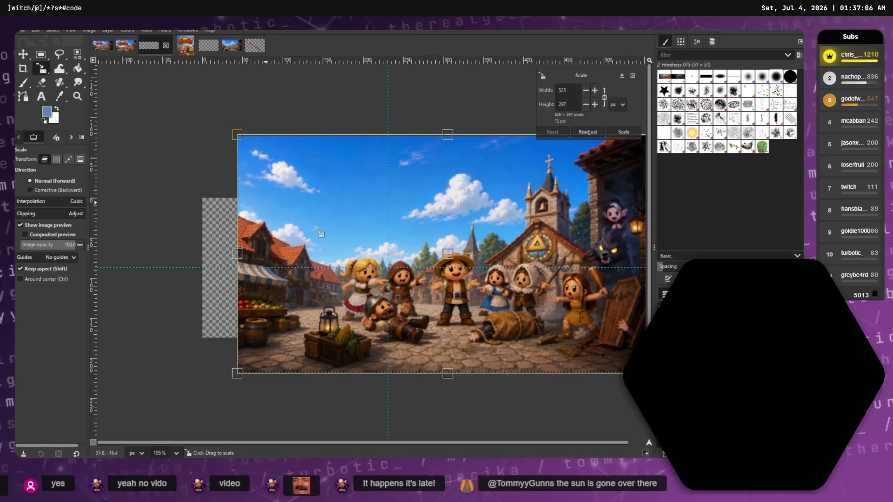
Enlarge the village background, then cancel two further resize attempts.
left_click_drag(235, 135, 189, 122)
key("Return")
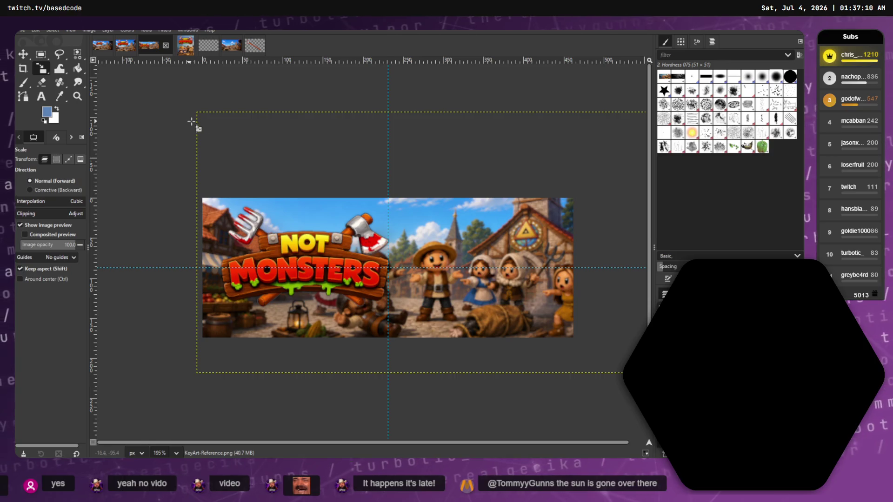
left_click(493, 252)
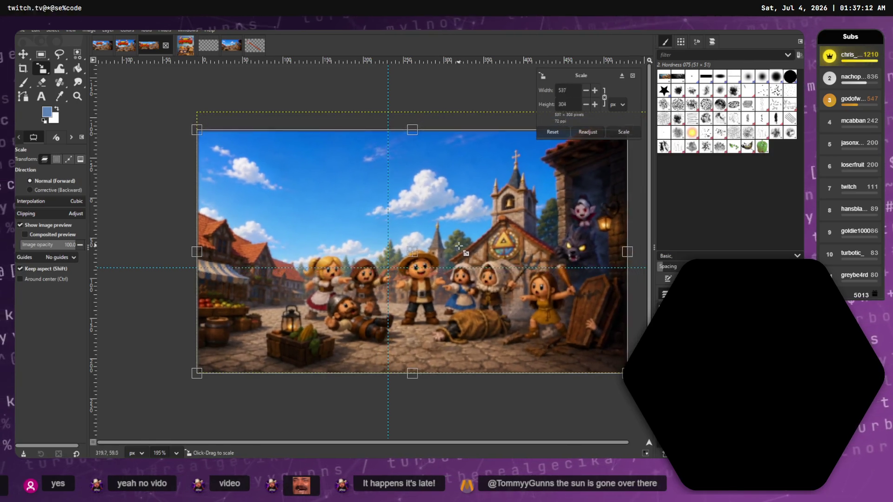
key("Escape")
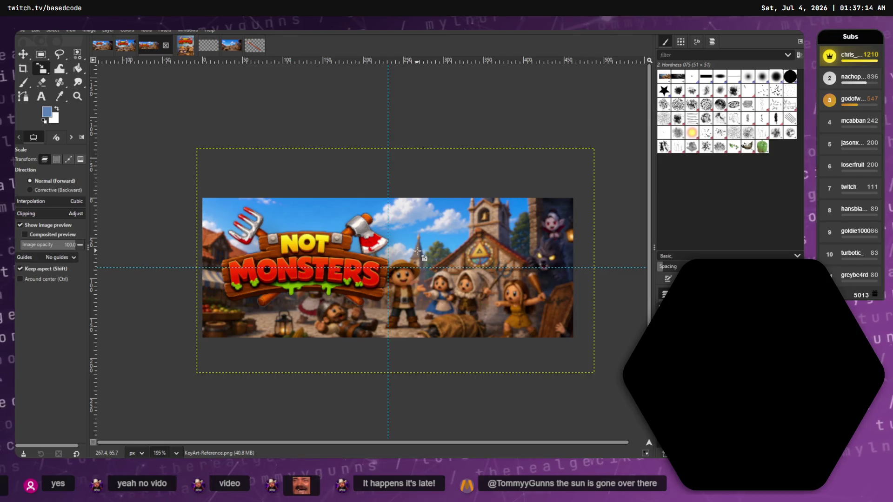
left_click(380, 260)
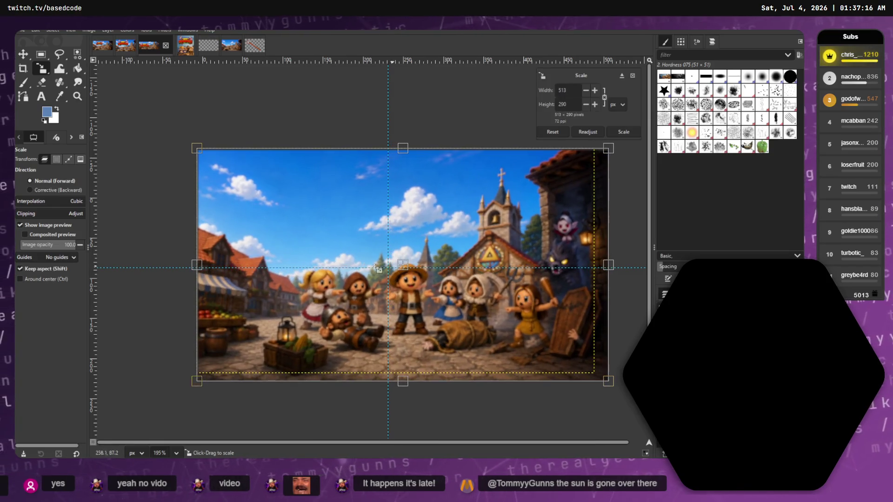
key("Escape")
key("ctrl")
Undo the size changes to restore the village art's original size, back on the Move tool.
key("ctrl+z")
key("ctrl+z")
key("ctrl+z")
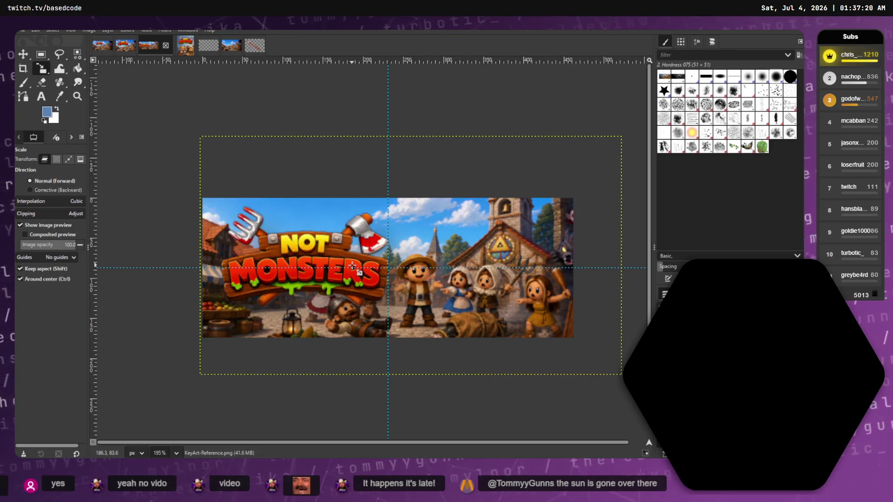
key("ctrl+z")
key("ctrl+z")
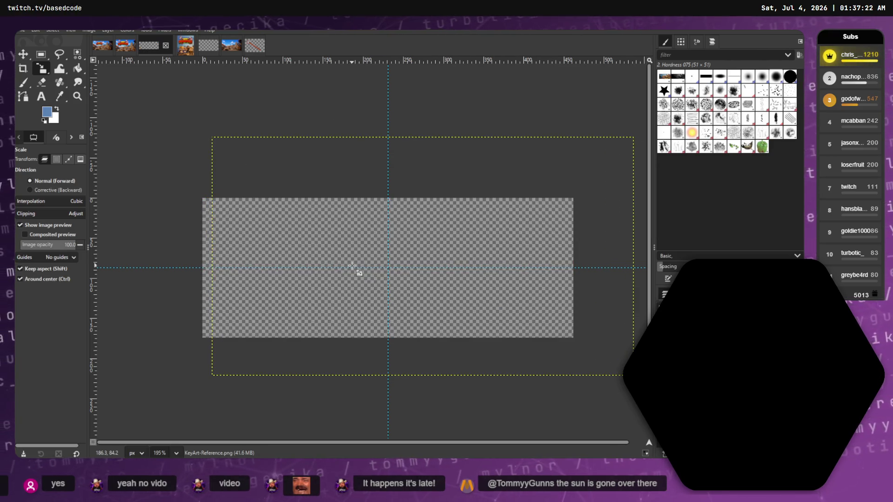
key("ctrl+shift+z")
key("ctrl+z")
key("ctrl+shift+z")
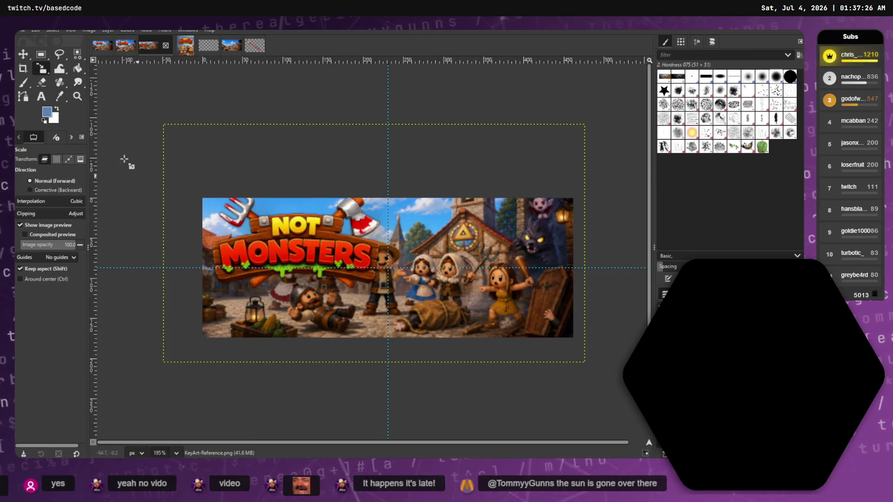
left_click(23, 55)
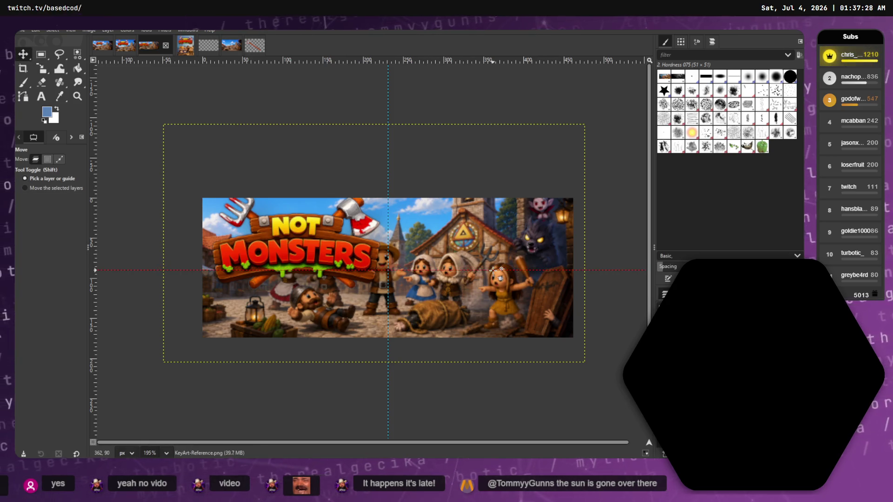
Drag the horizontal and vertical guides off the canvas onto the rulers.
left_click_drag(450, 268, 462, 413)
mouse_move(397, 414)
left_mouse_down()
mouse_move(164, 116)
mouse_move(196, 59)
left_mouse_up()
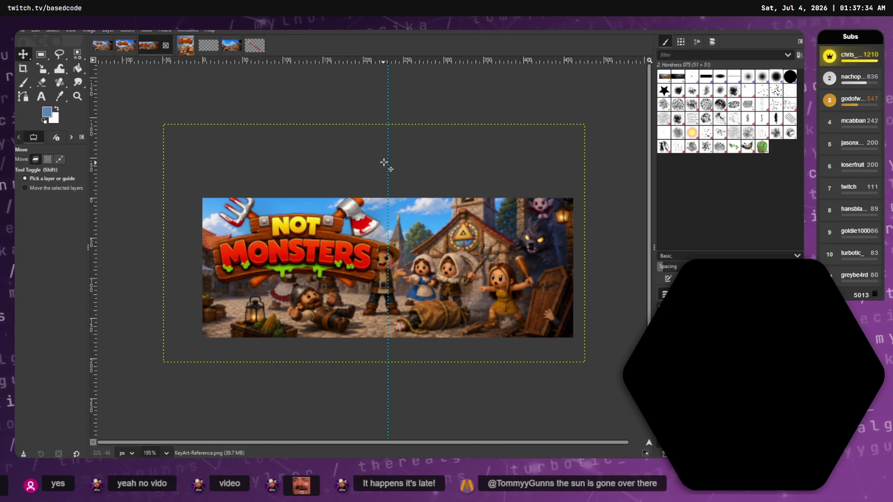
left_click_drag(389, 159, 90, 144)
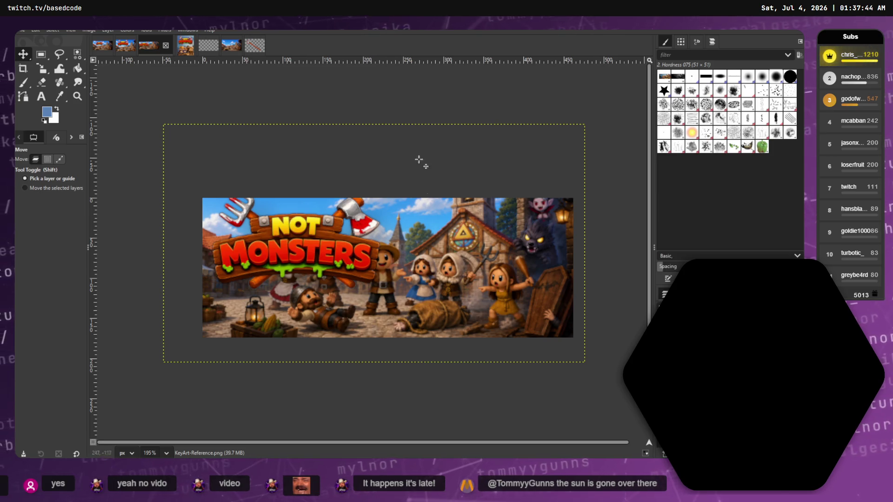
Move the NOT MONSTERS logo to the right half and start scaling KeyArt-Reference.
left_click_drag(450, 251, 486, 253)
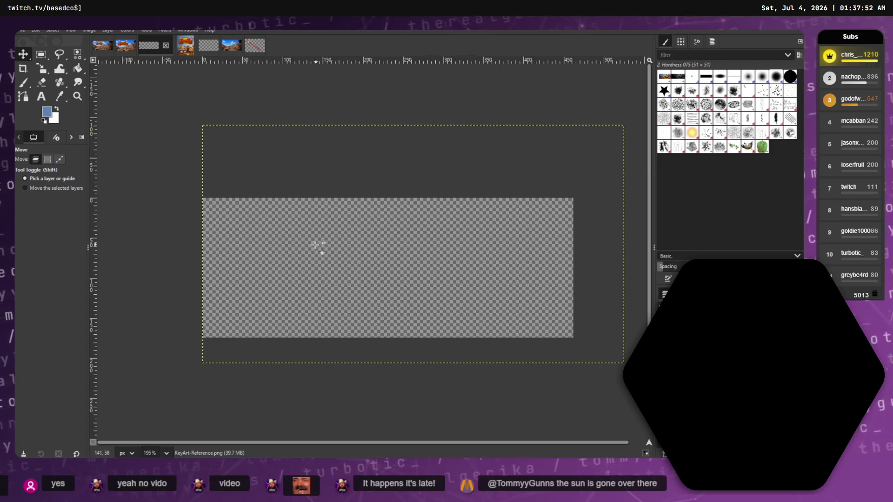
mouse_move(345, 254)
left_mouse_down()
mouse_move(325, 254)
mouse_move(324, 228)
mouse_move(355, 353)
mouse_move(482, 407)
mouse_move(344, 228)
mouse_move(366, 264)
mouse_move(347, 265)
left_mouse_up()
left_click_drag(487, 278, 488, 288)
left_click(357, 261)
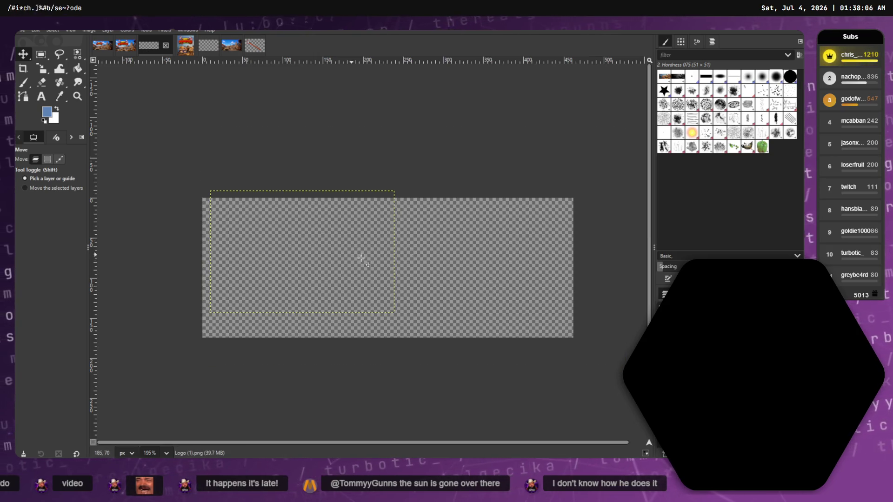
mouse_move(357, 253)
left_mouse_down()
mouse_move(368, 253)
mouse_move(301, 219)
mouse_move(299, 226)
mouse_move(412, 230)
mouse_move(335, 240)
mouse_move(546, 260)
left_mouse_up()
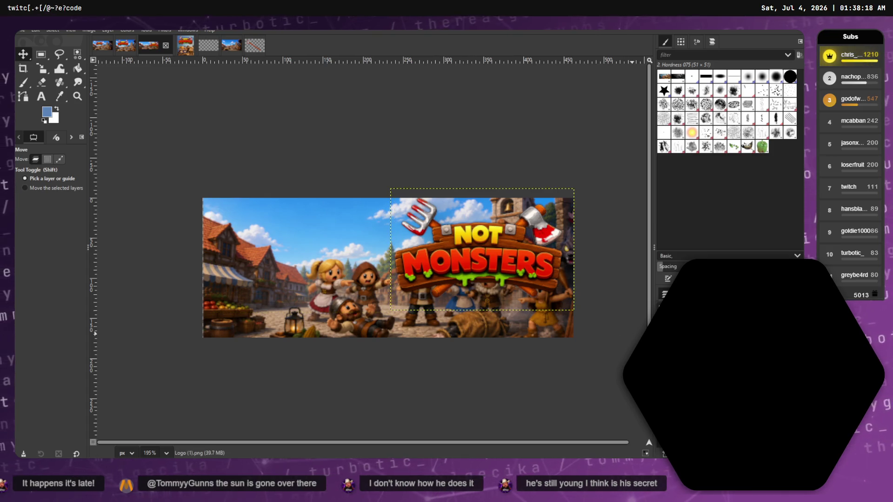
left_click(367, 249)
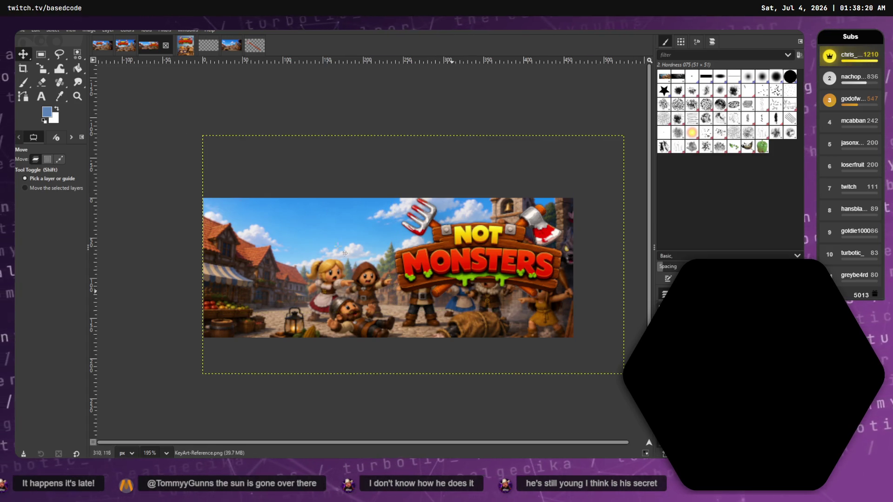
left_click(43, 69)
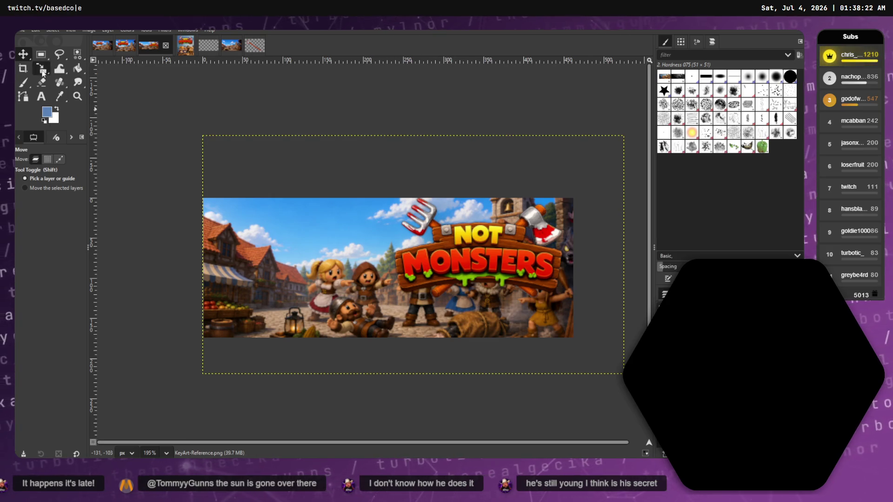
left_click(43, 70)
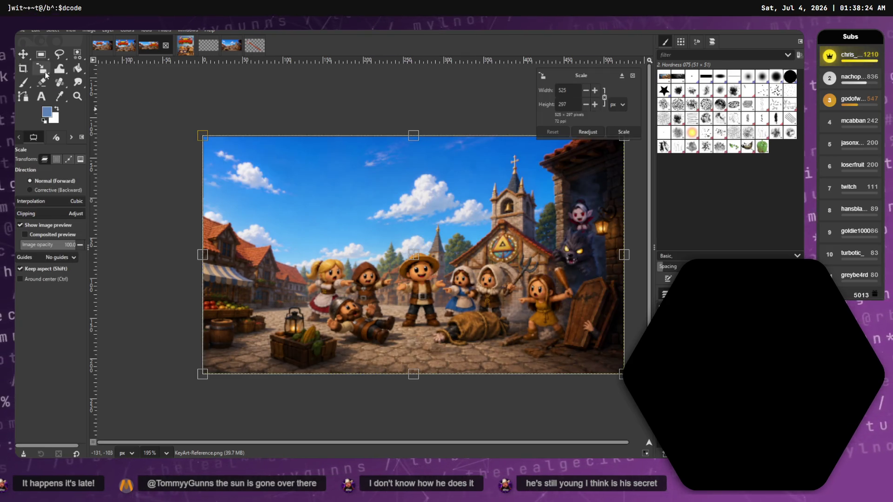
Mirror the village background layer horizontally with the Flip tool.
left_click(43, 70)
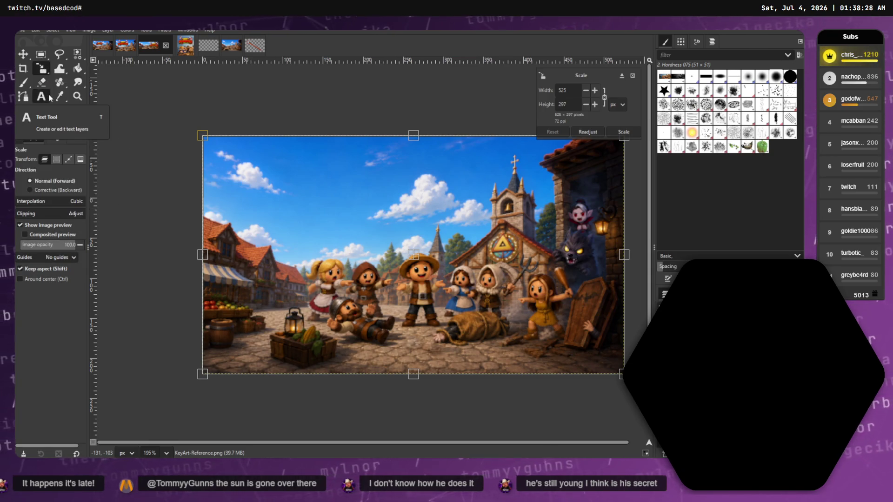
left_click(47, 71)
left_click(105, 120)
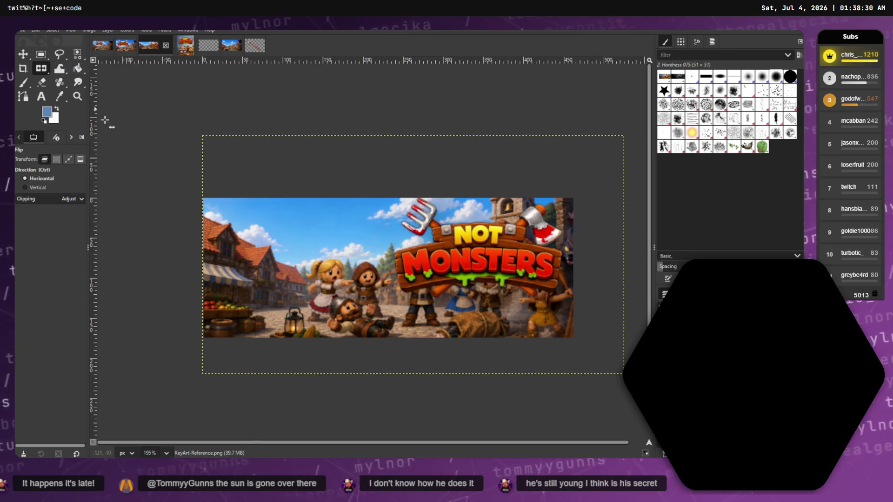
left_click(327, 249)
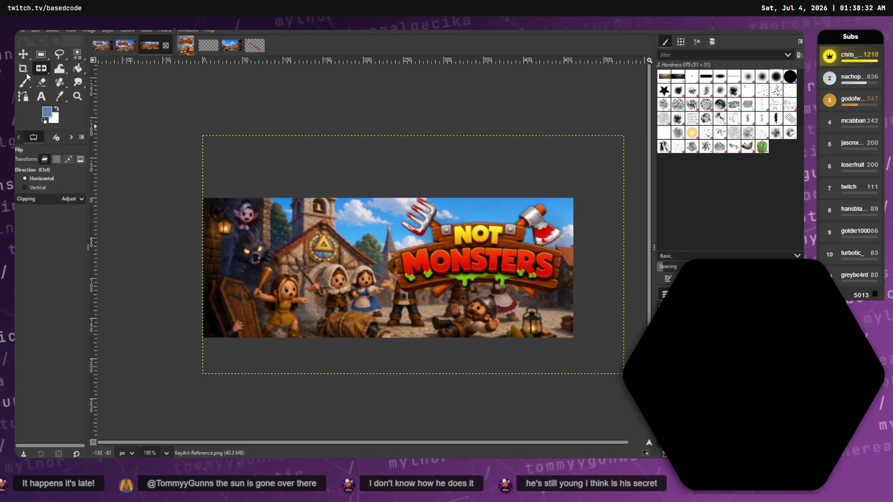
Shift the mirrored village background left, leaving a transparent strip at the right edge.
left_click(23, 55)
left_click_drag(340, 255, 284, 256)
left_click_drag(311, 257, 204, 244)
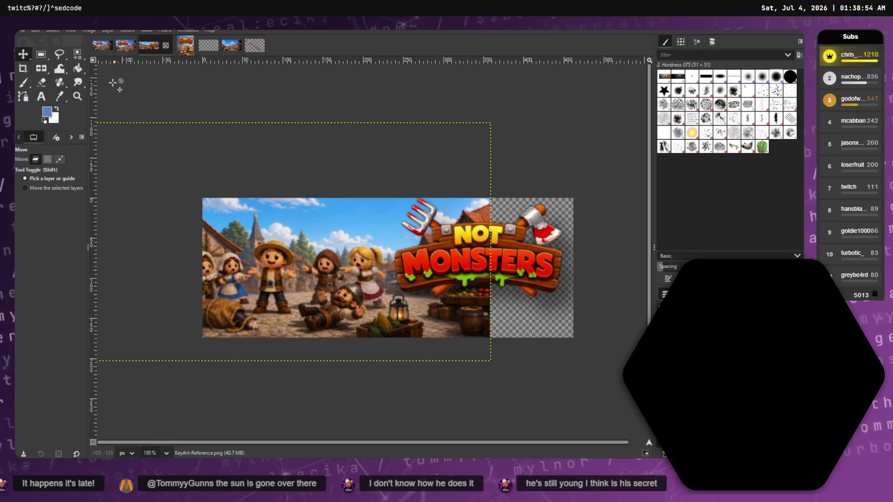
Mirror the background layer horizontally twice with the Flip tool (Shift+F).
left_click(88, 31)
left_click(209, 100)
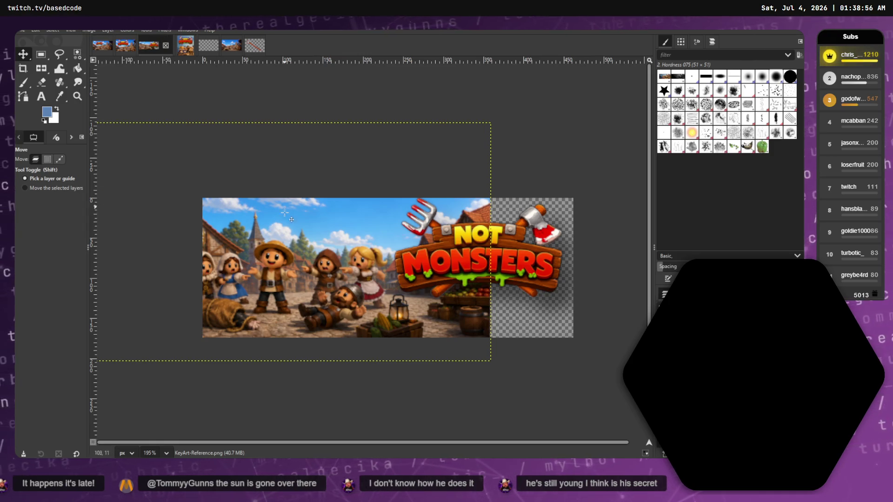
key("shift+f")
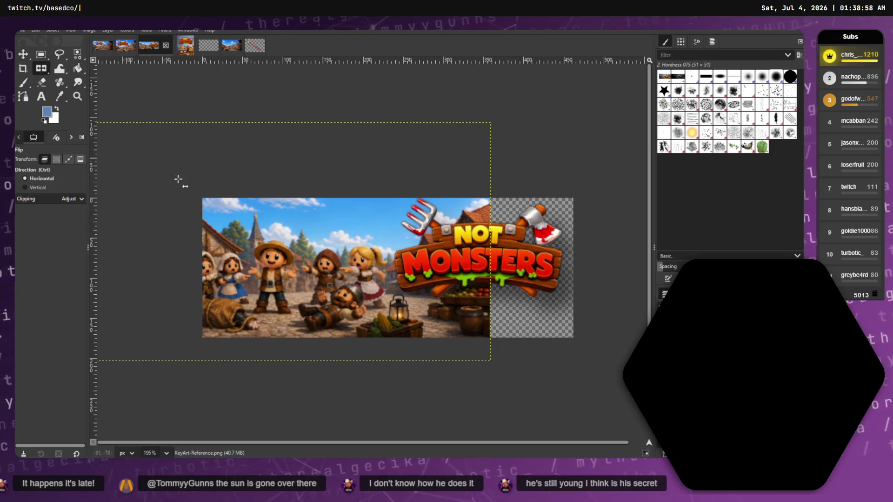
left_click(305, 266)
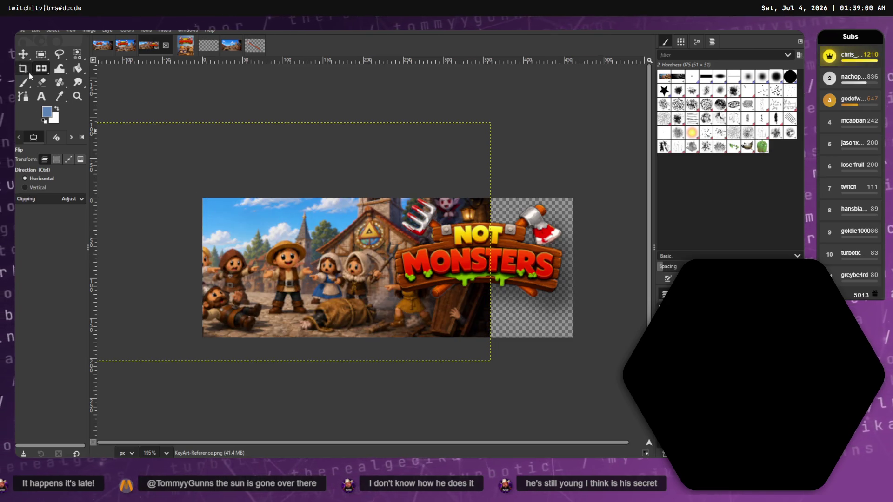
left_click(23, 54)
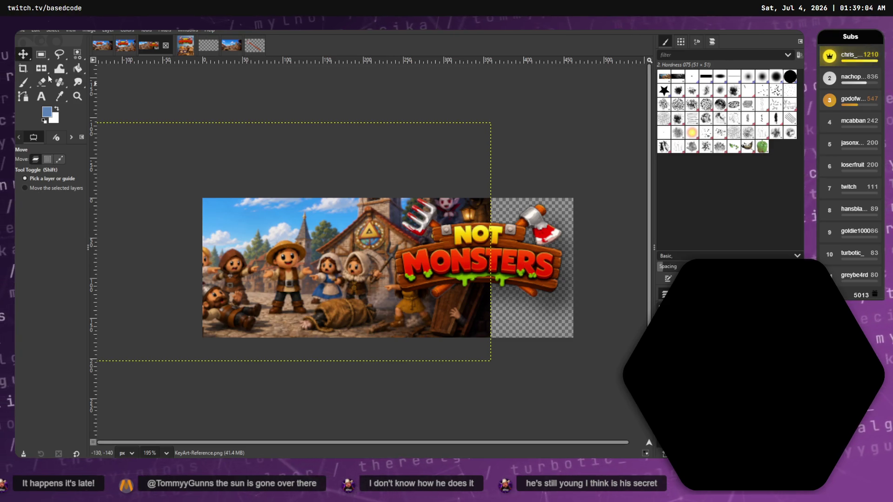
key("shift+f")
left_click(165, 153)
Drag the KeyArt-Reference layer right, left and down until it sits past the canvas edges.
left_click(22, 54)
mouse_move(300, 255)
left_mouse_down()
mouse_move(424, 275)
mouse_move(509, 257)
left_mouse_up()
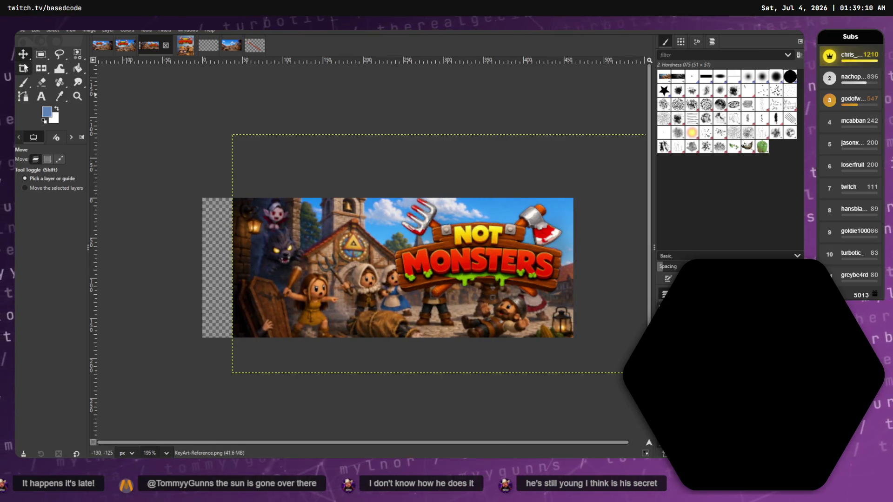
mouse_move(376, 265)
left_mouse_down()
mouse_move(261, 263)
mouse_move(316, 268)
left_mouse_up()
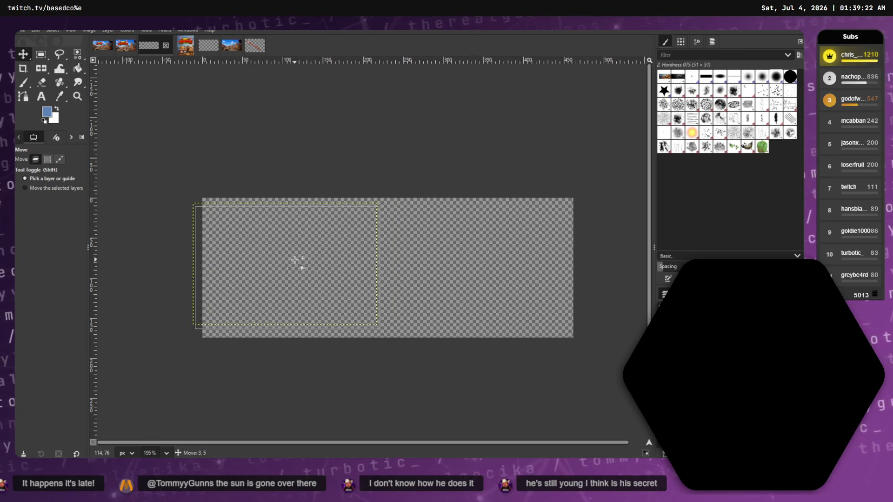
mouse_move(496, 265)
left_mouse_down()
mouse_move(504, 261)
mouse_move(508, 280)
mouse_move(503, 276)
left_mouse_up()
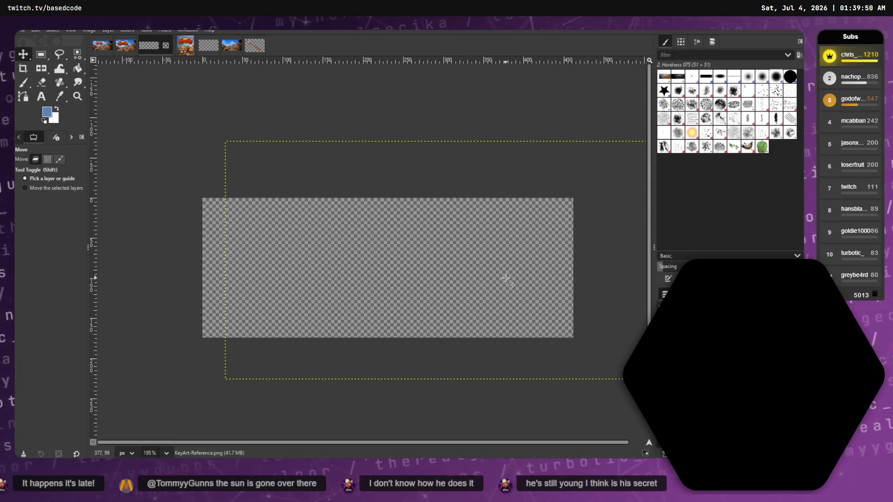
left_click_drag(506, 279, 545, 332)
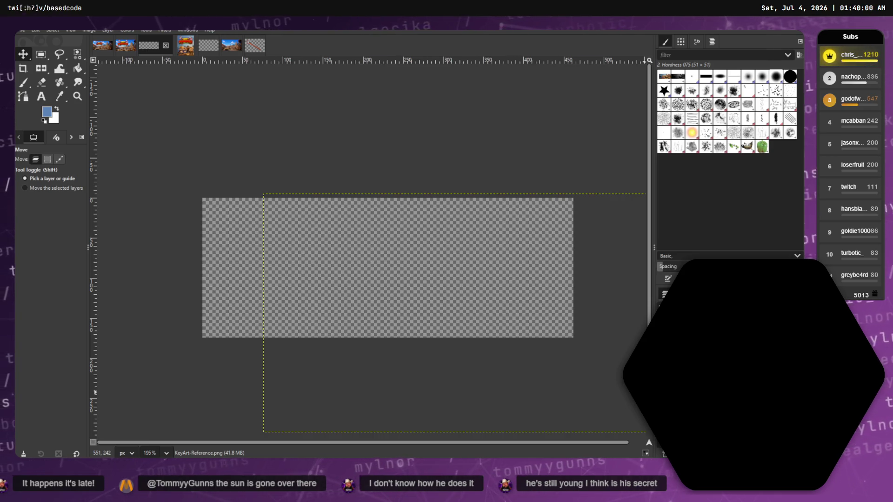
left_click(21, 31)
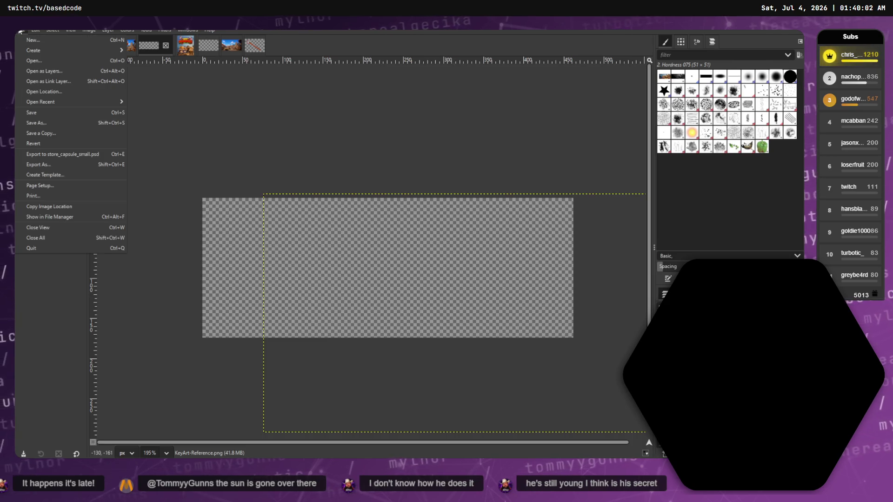
left_click(26, 113)
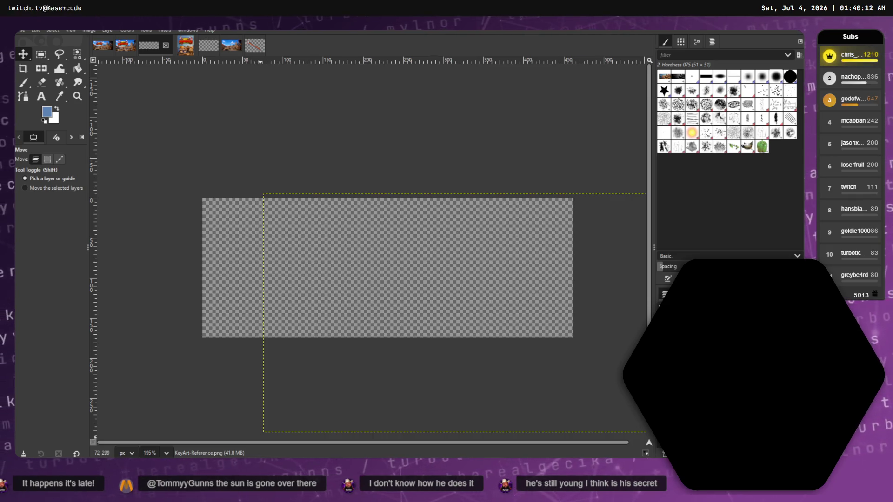
left_click_drag(269, 351, 275, 198)
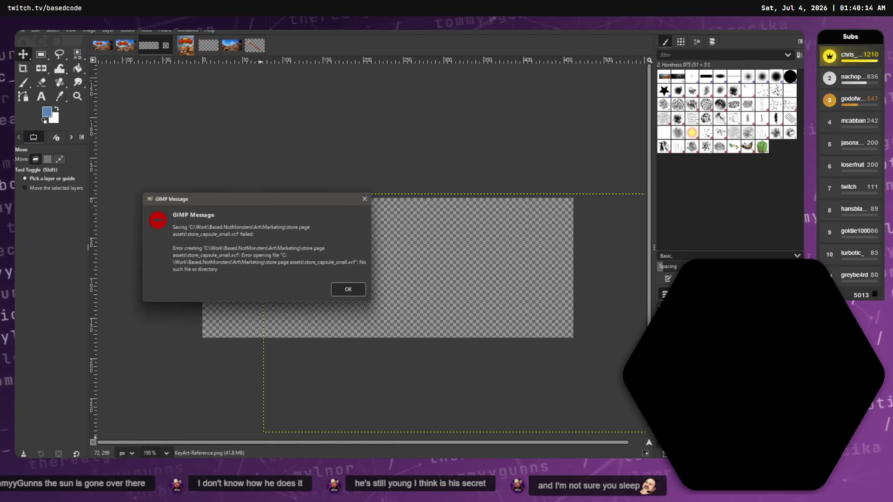
left_click(347, 289)
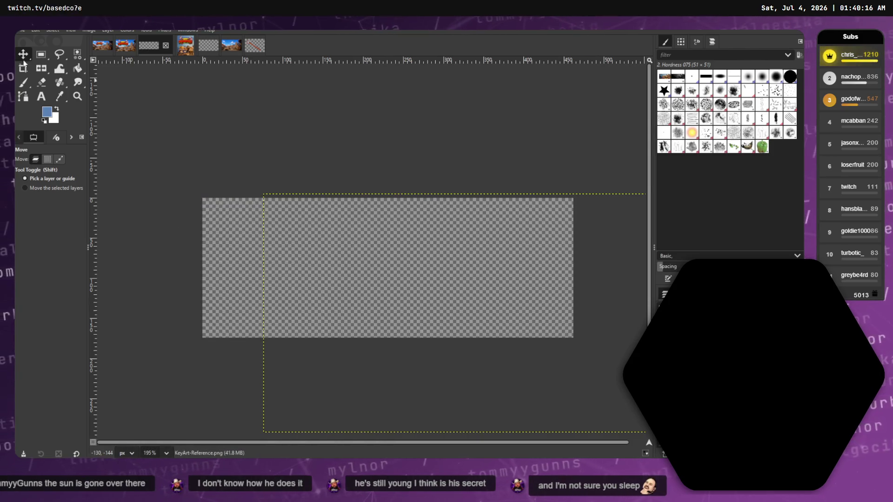
left_click(22, 31)
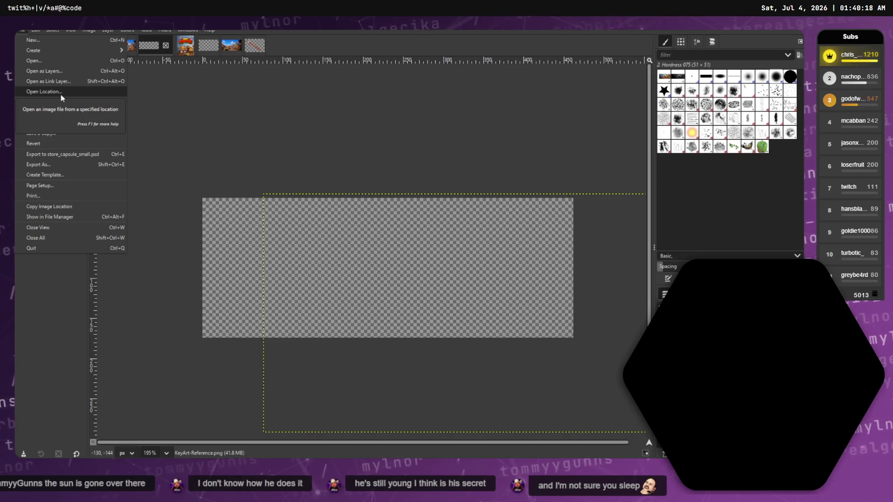
left_click(51, 155)
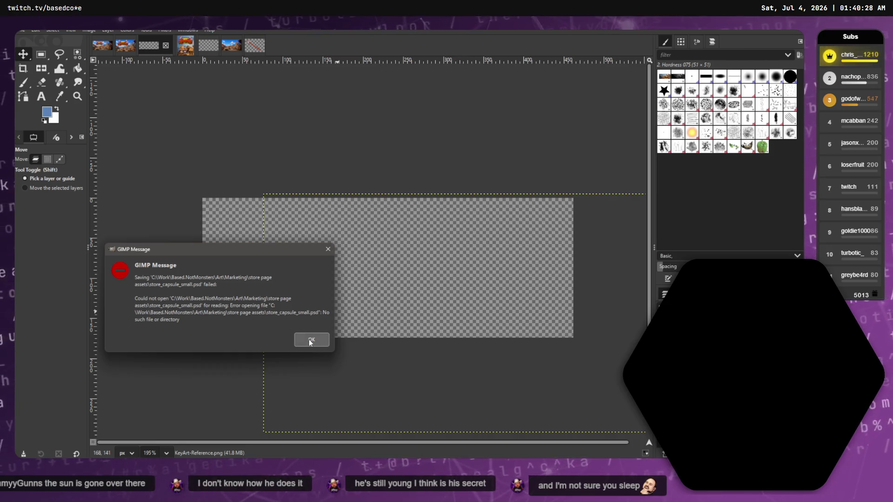
left_click(310, 340)
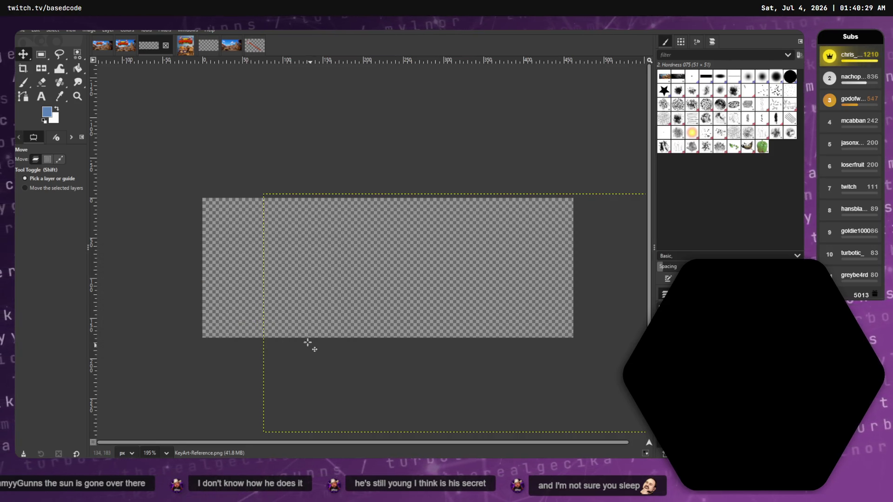
Bring up Export As and go into the StorePageAssets folder.
left_click(20, 32)
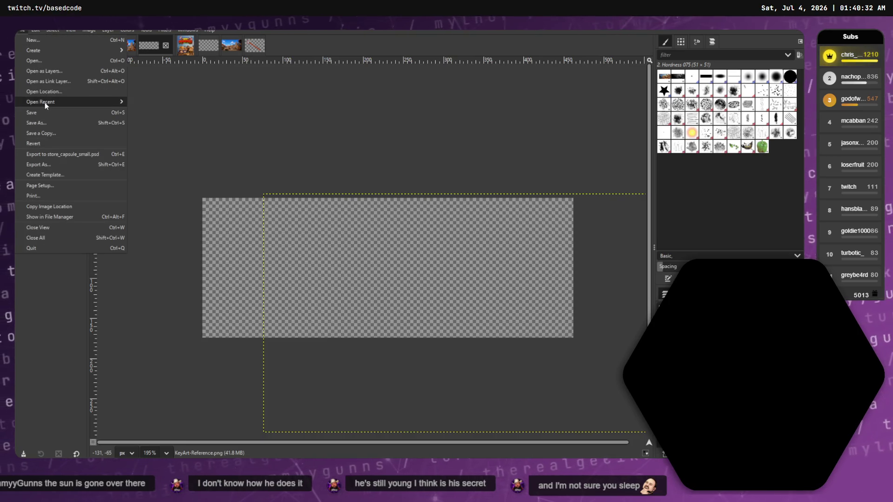
mouse_move(45, 102)
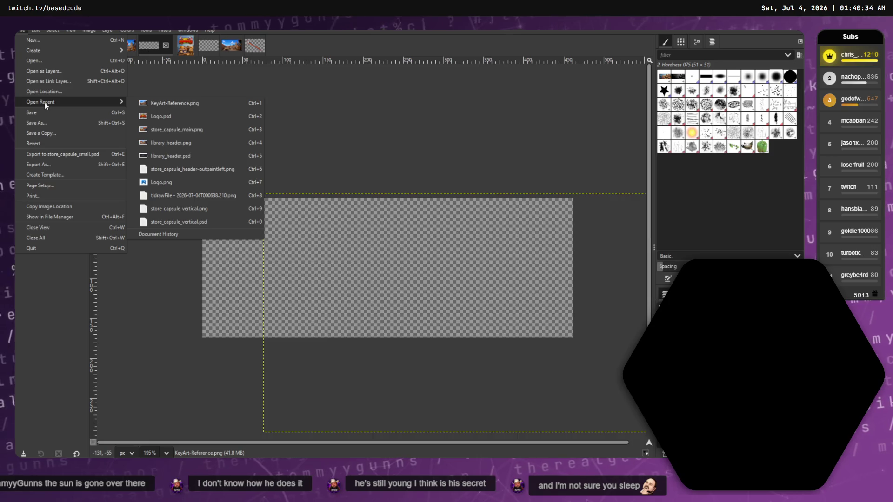
left_click(37, 165)
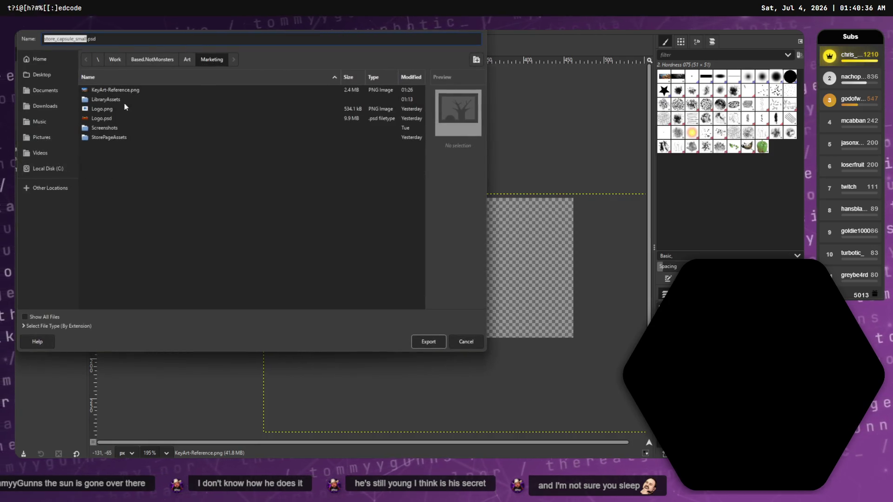
double_click(110, 139)
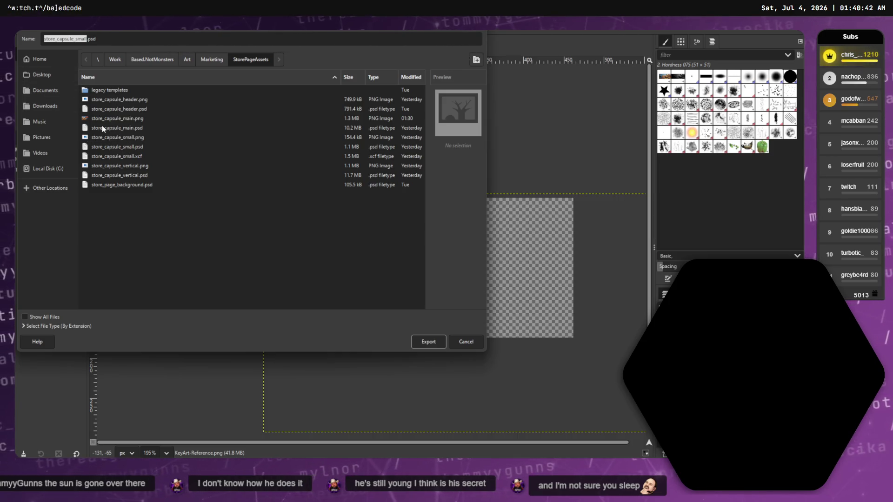
Delete store_capsule_small.xcf and export over store_capsule_small.psd, replacing the old copy.
left_click(105, 151)
right_click(105, 157)
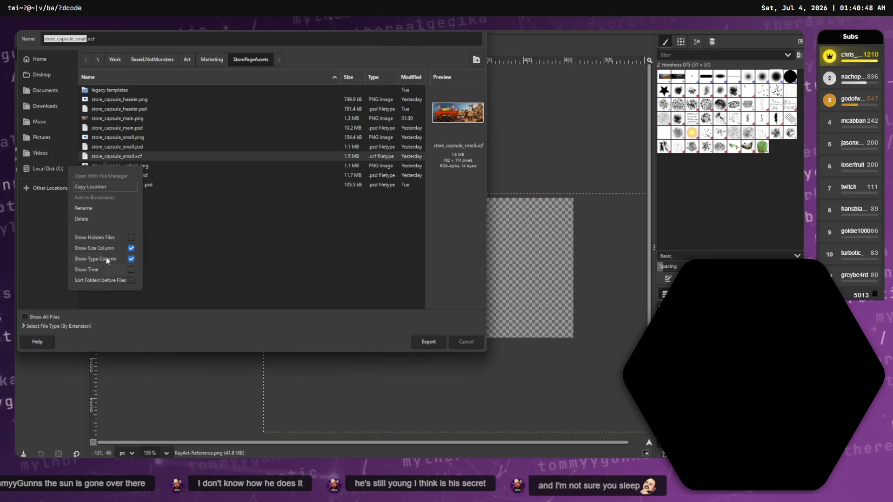
left_click(84, 216)
left_click(225, 223)
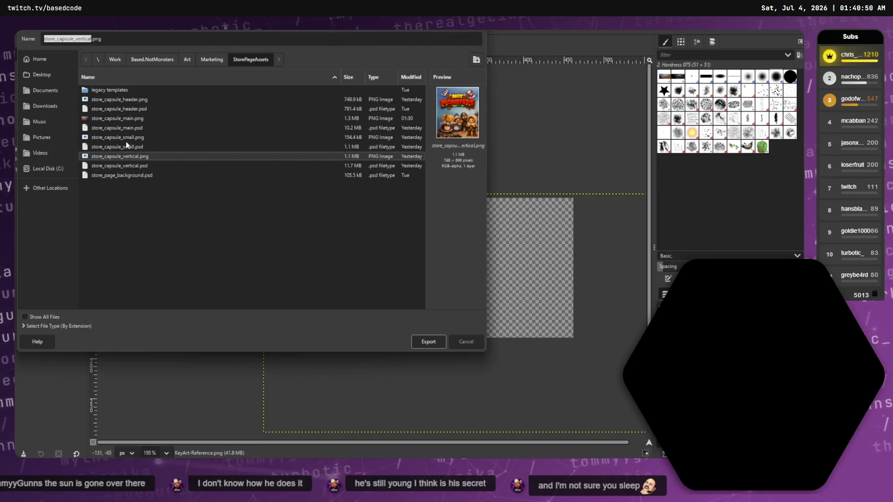
double_click(124, 148)
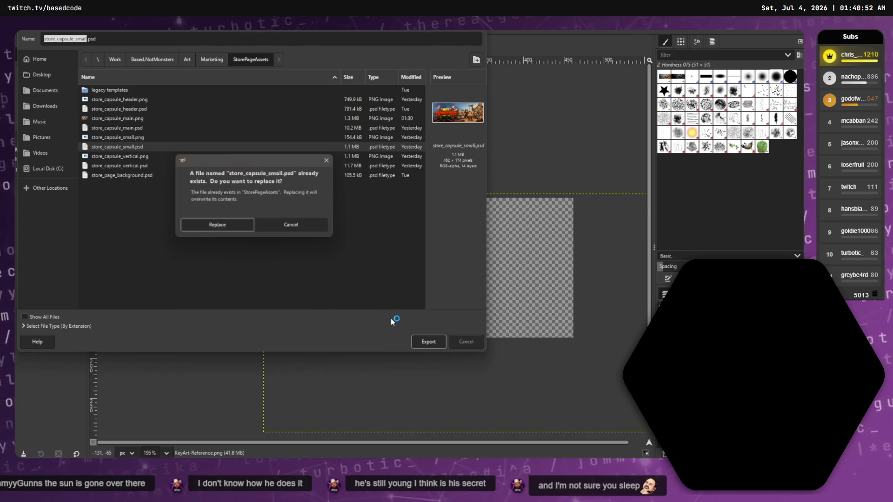
left_click(217, 224)
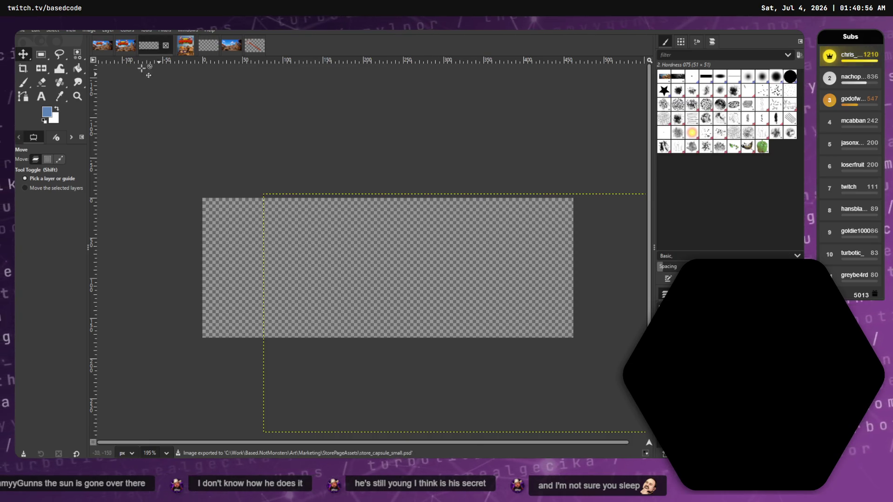
Nudge a layer, then look through the other open Not Monsters images and return to the capsule.
mouse_move(353, 213)
left_mouse_down()
mouse_move(339, 219)
mouse_move(319, 179)
mouse_move(320, 231)
mouse_move(308, 200)
mouse_move(207, 164)
mouse_move(361, 163)
mouse_move(246, 163)
mouse_move(340, 163)
left_mouse_up()
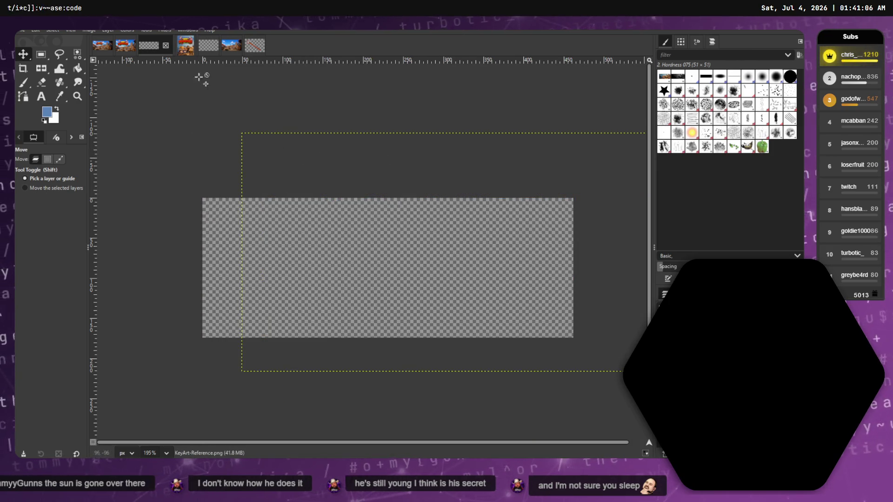
left_click(183, 44)
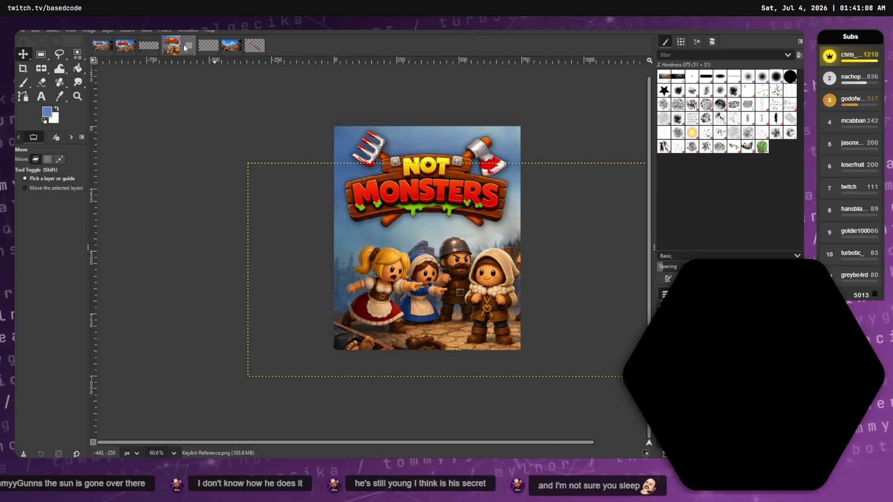
left_click(148, 47)
left_click(102, 45)
left_click(183, 46)
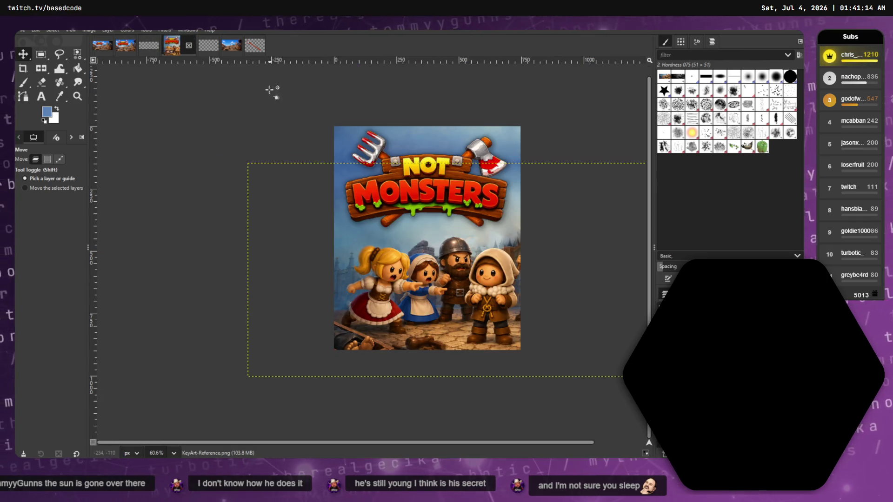
key("ctrl+shift+Tab")
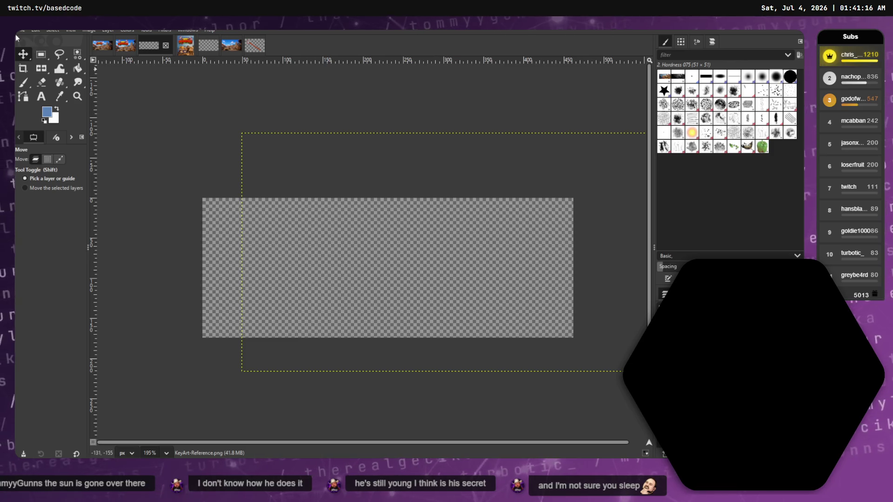
Export over store_capsule_small.png in StorePageAssets, replacing the earlier PNG.
left_click(22, 30)
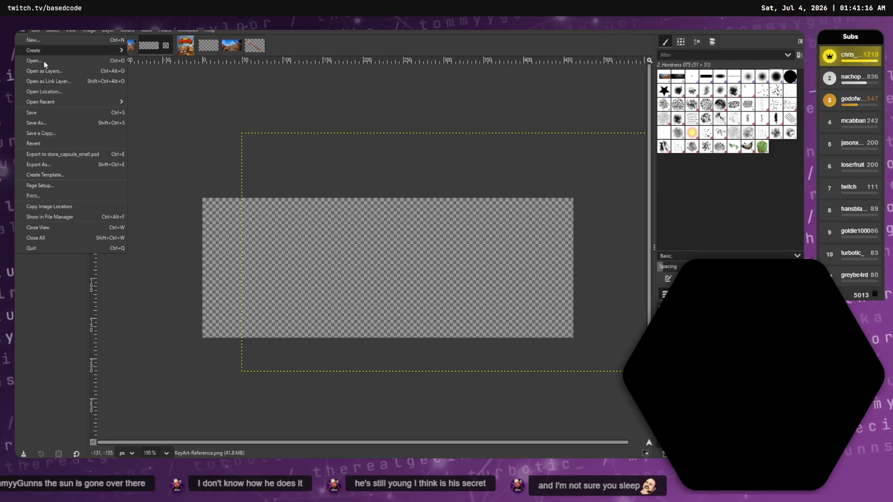
left_click(78, 163)
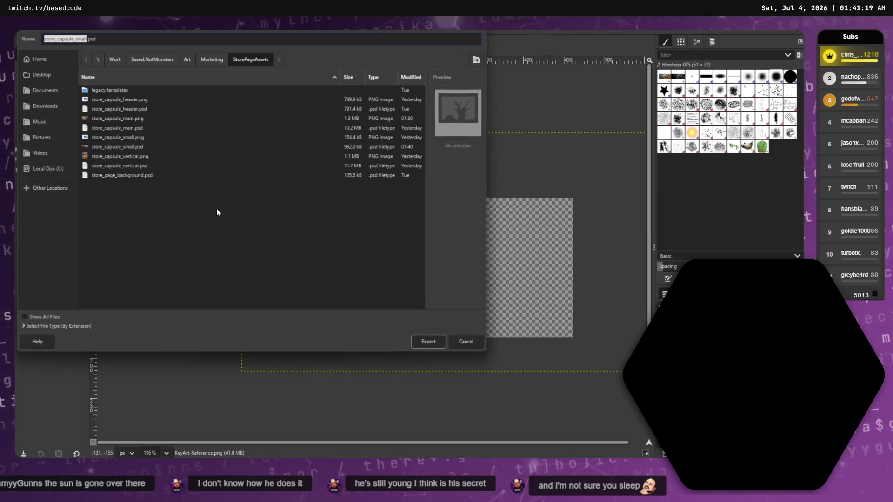
left_click(120, 138)
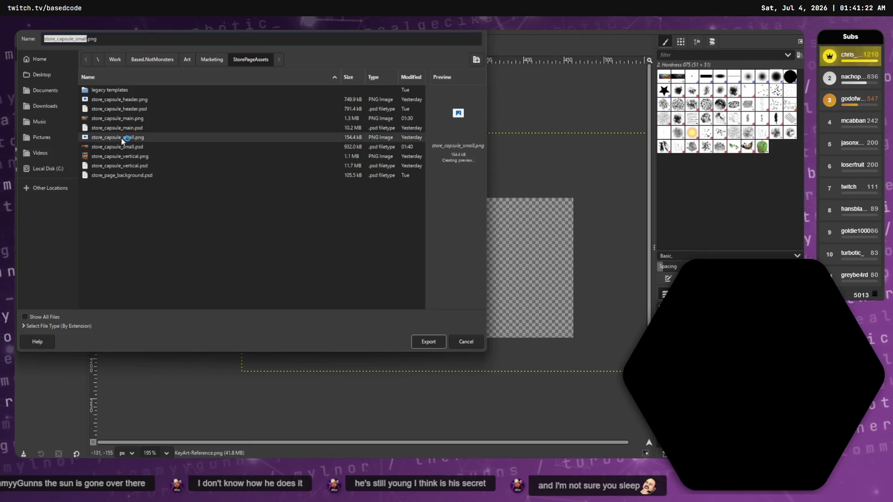
left_click(427, 342)
left_click(215, 227)
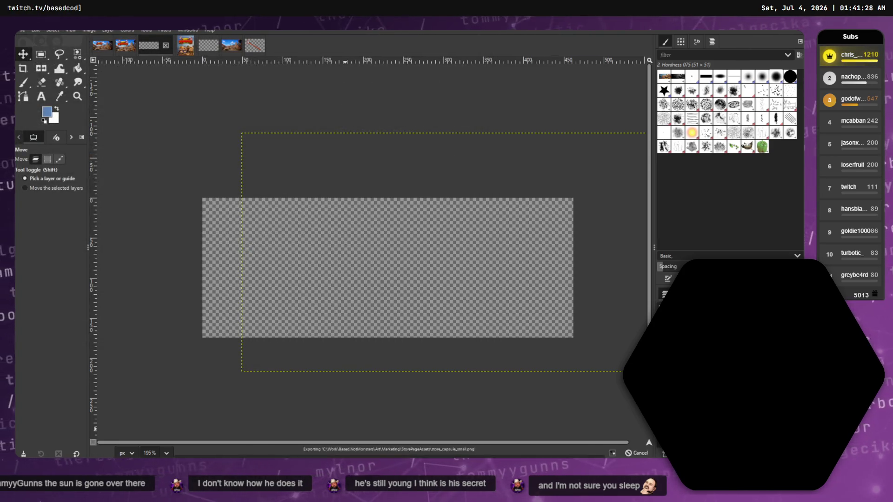
key("alt+Tab")
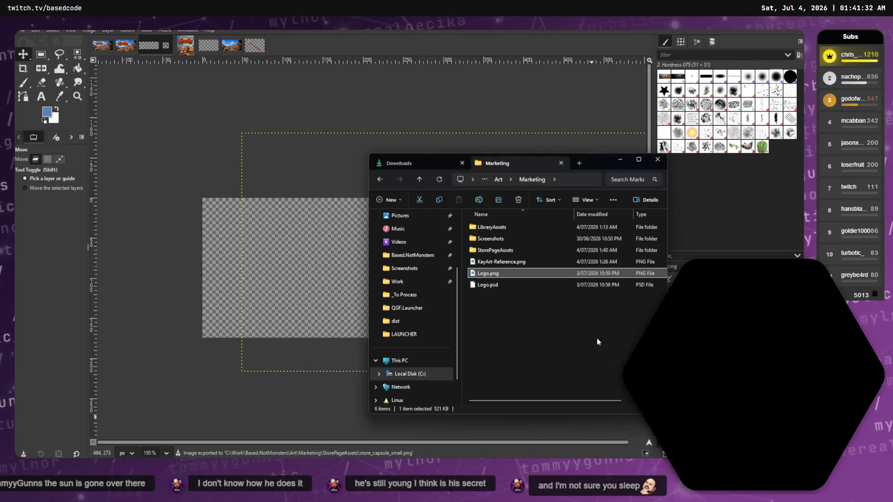
double_click(499, 249)
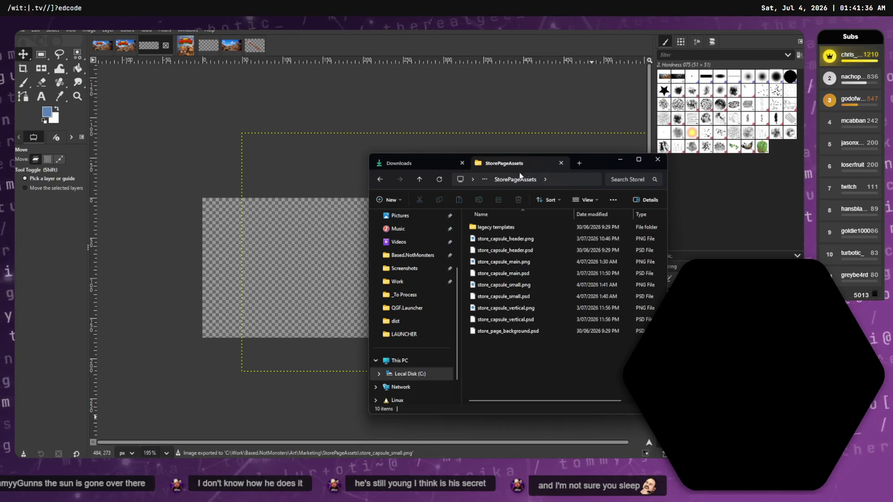
left_click_drag(598, 160, 517, 143)
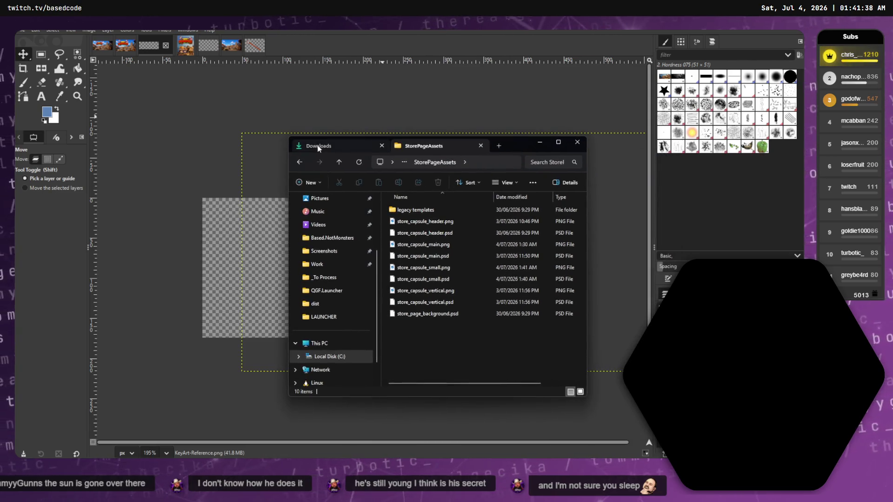
left_click(437, 269)
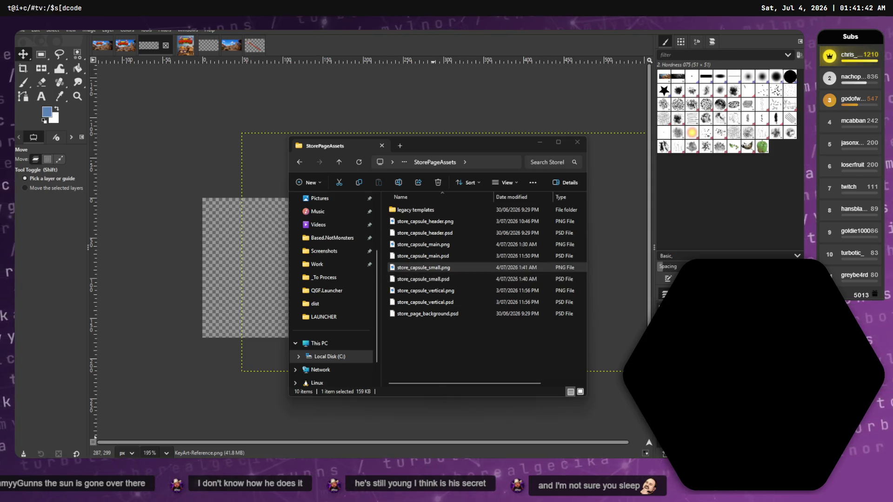
left_click_drag(485, 181, 469, 92)
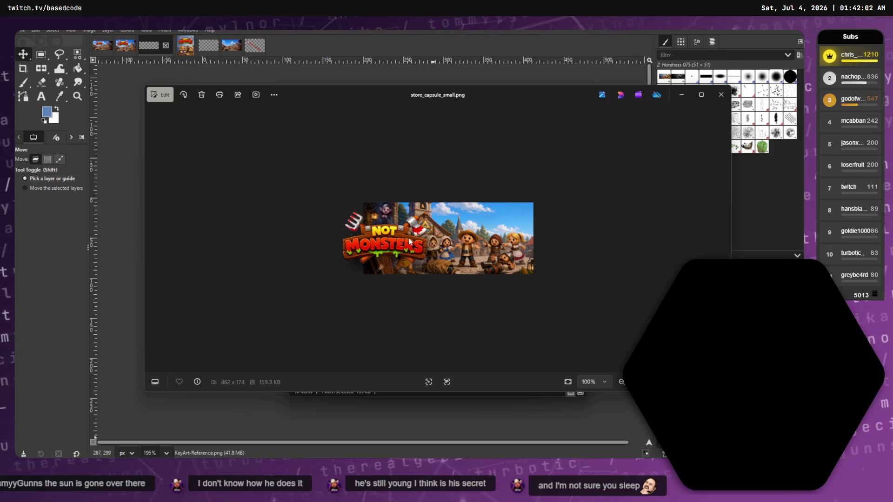
left_click(721, 95)
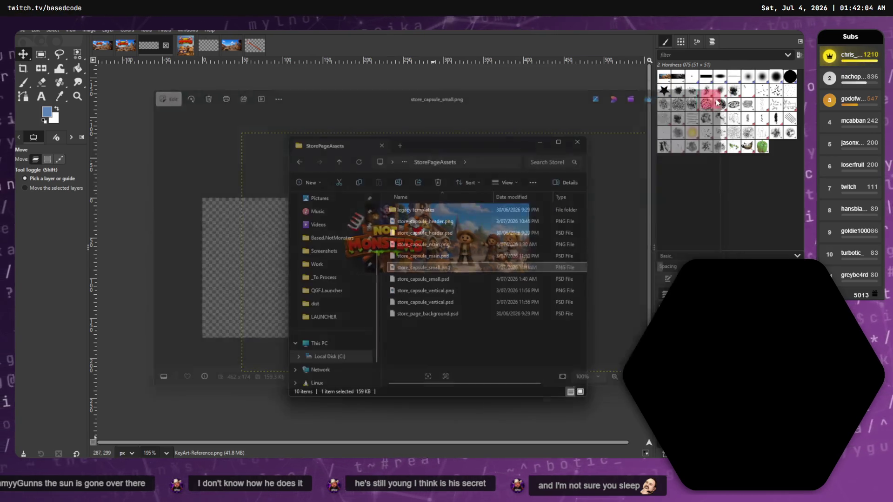
left_click(577, 142)
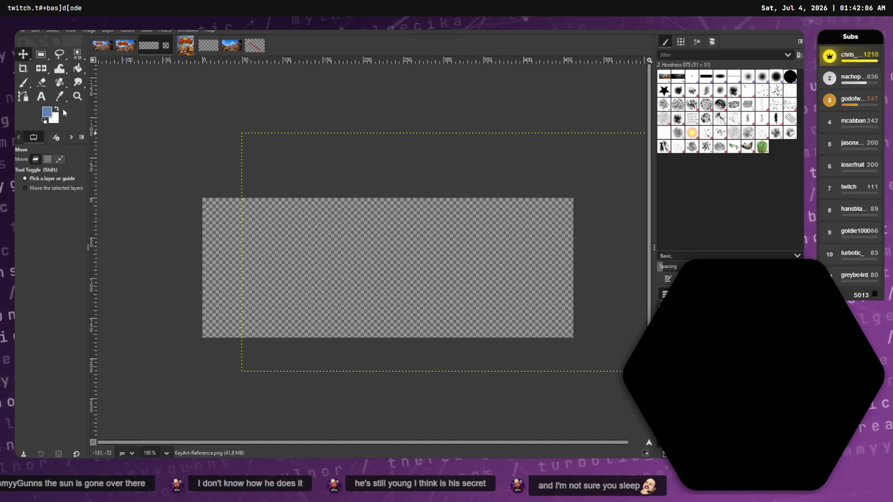
Drag the villagers, logo and background so the art fills the capsule with the logo right.
left_click(45, 72)
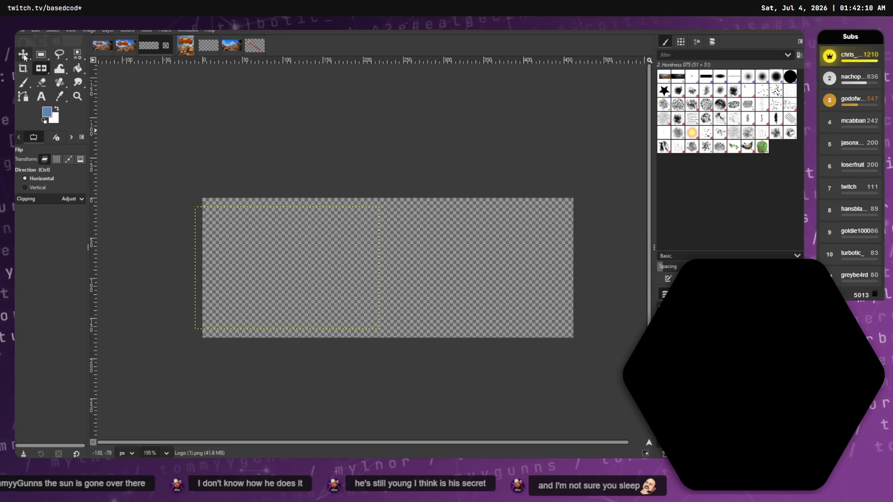
key("m")
mouse_move(308, 255)
left_mouse_down()
mouse_move(557, 275)
mouse_move(345, 259)
mouse_move(482, 264)
left_mouse_up()
mouse_move(349, 249)
left_mouse_down()
mouse_move(236, 248)
mouse_move(142, 235)
mouse_move(183, 235)
left_mouse_up()
mouse_move(496, 292)
left_mouse_down()
mouse_move(506, 280)
mouse_move(491, 281)
left_mouse_up()
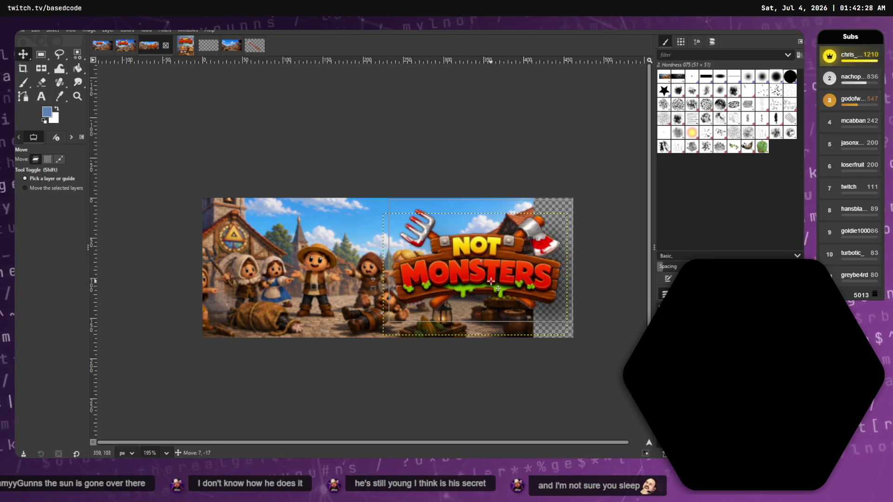
left_click_drag(296, 269, 373, 258)
left_click(392, 271)
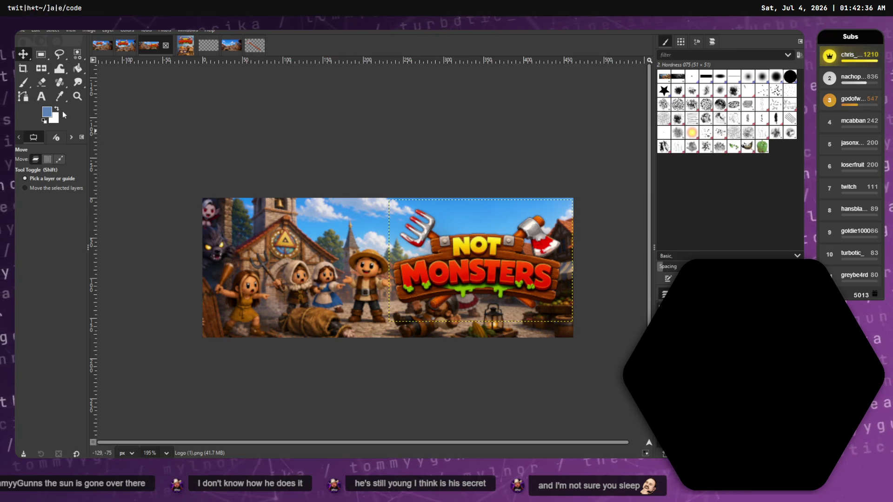
left_click(41, 68)
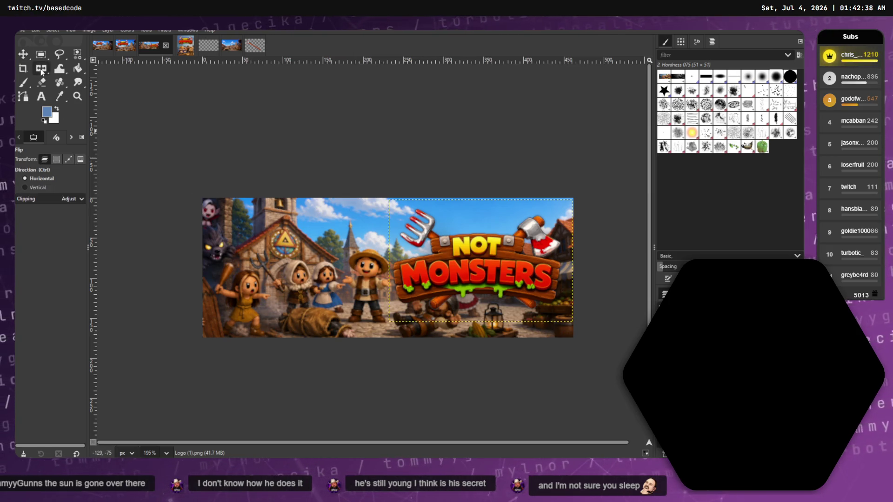
Shrink the key art layer to about 482×273 and shift it slightly left.
left_click(80, 96)
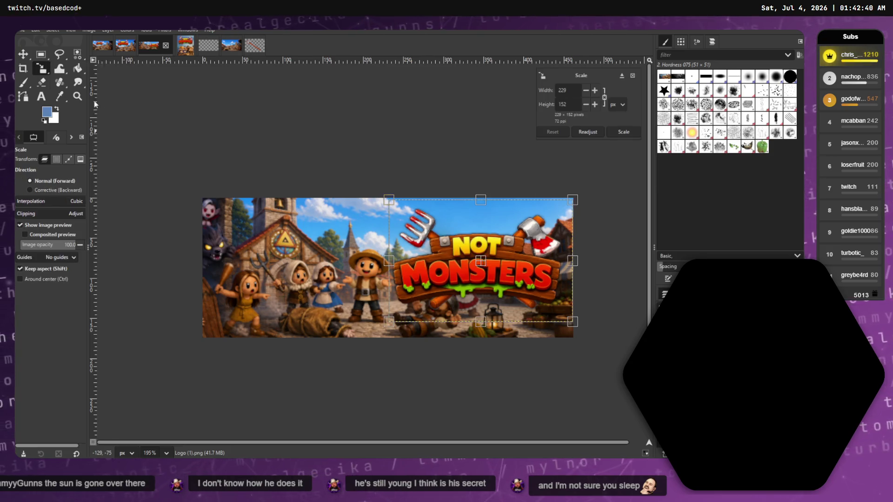
left_click_drag(572, 321, 557, 367)
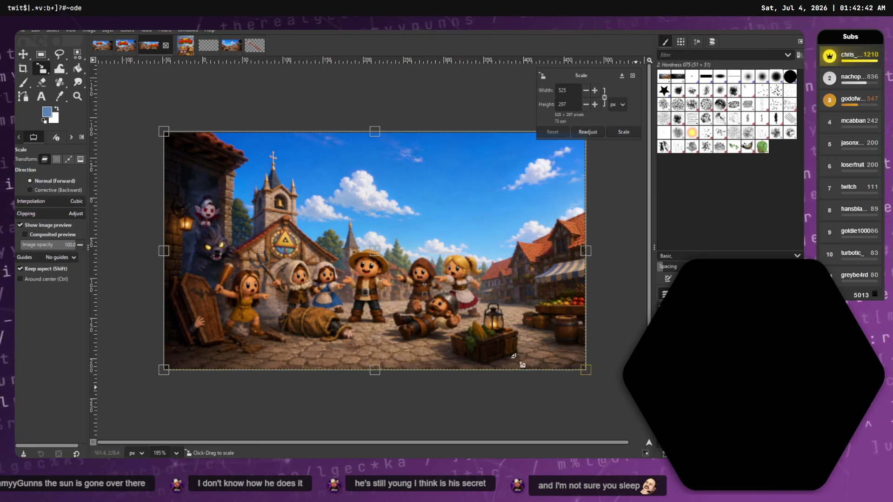
mouse_move(232, 210)
left_mouse_down()
mouse_move(307, 245)
mouse_move(268, 226)
left_mouse_up()
key("Return")
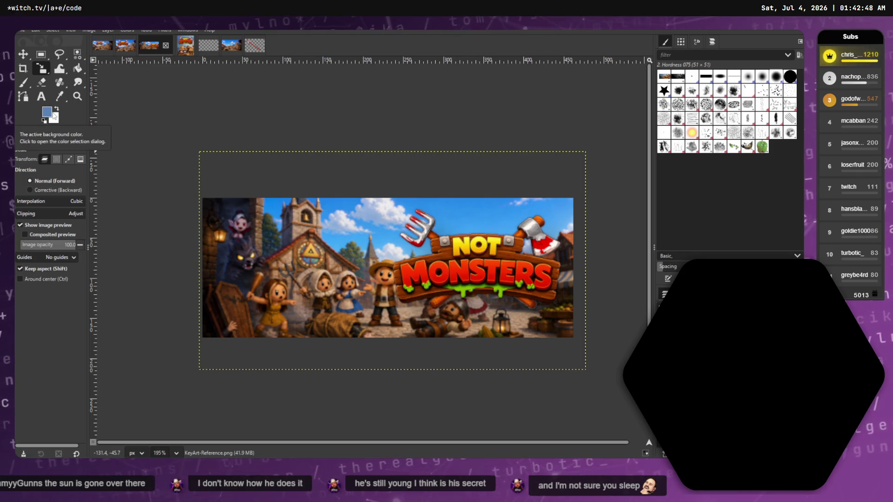
key("m")
left_click_drag(335, 233, 309, 230)
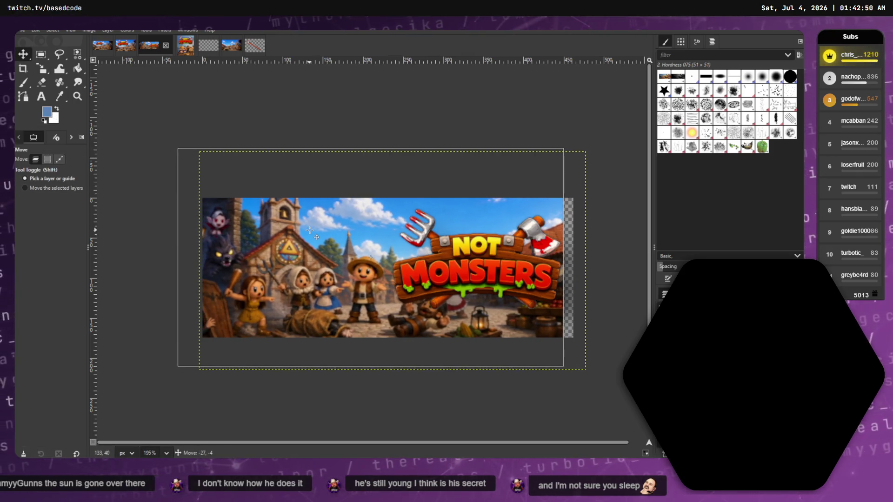
left_click(562, 355)
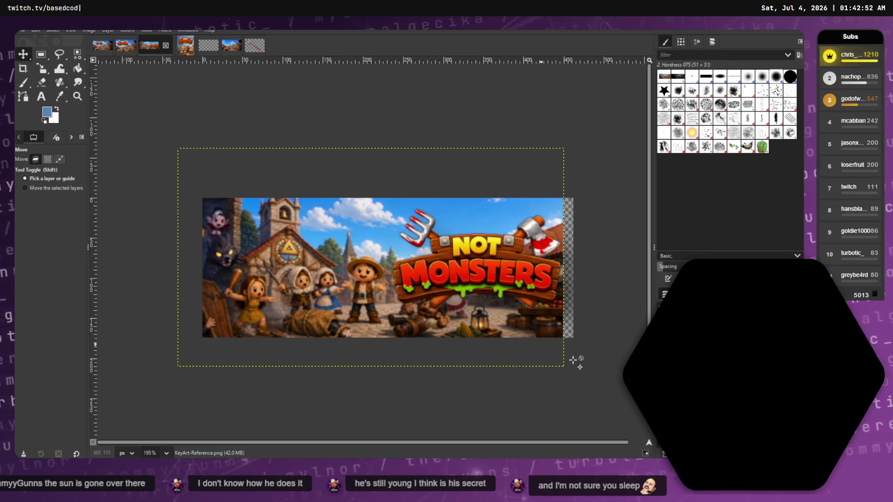
Rescale the key art down to 411×232 and nudge it down and left.
left_click(23, 68)
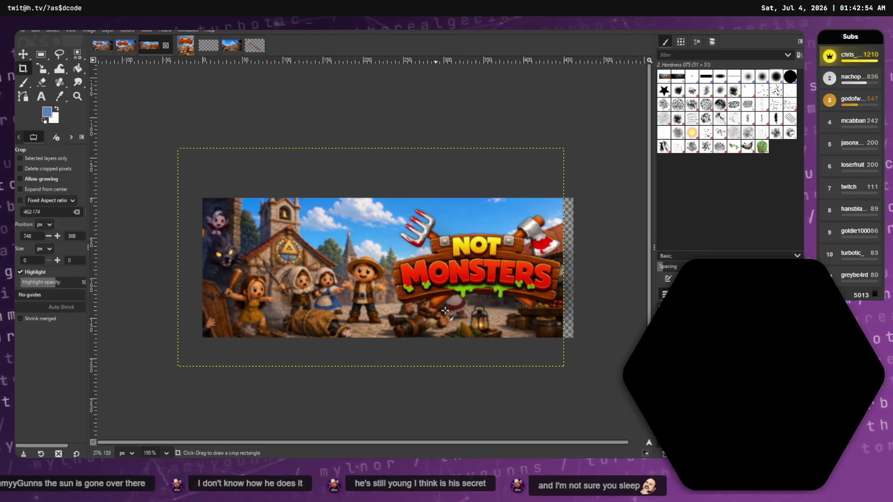
left_click_drag(540, 341, 498, 328)
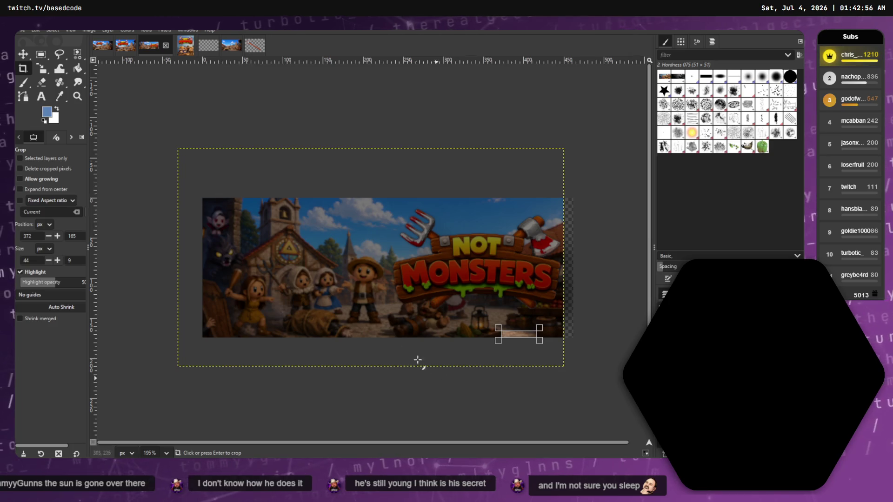
left_click(350, 325)
left_click(42, 69)
left_click(469, 322)
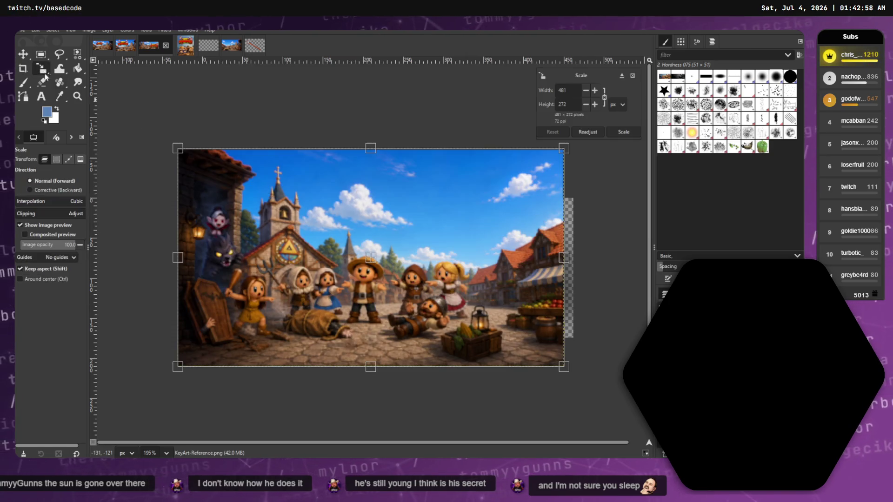
left_click_drag(542, 345, 473, 332)
key("Return")
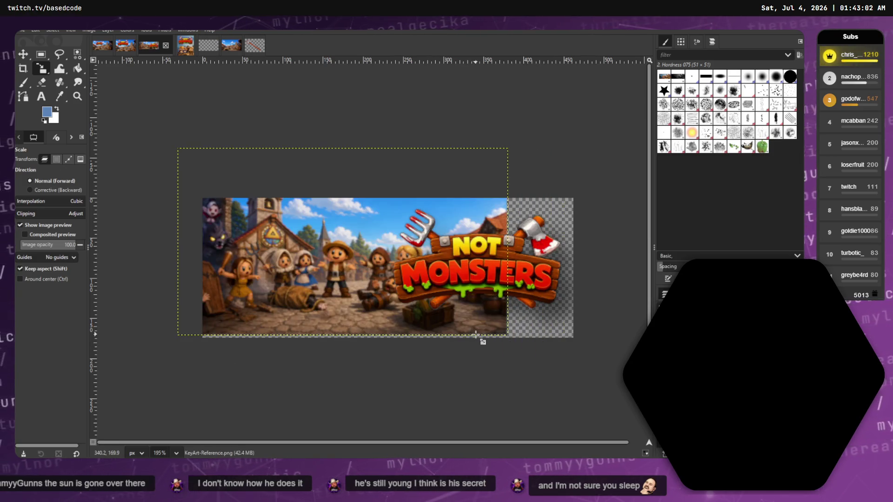
left_click(23, 54)
left_click_drag(291, 217, 299, 247)
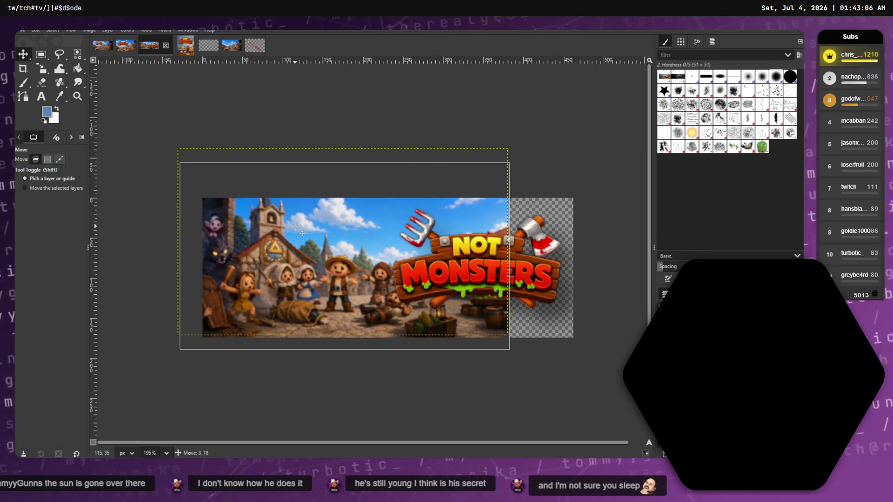
Move the NOT MONSTERS logo over the villagers on the left, then shift the key art right and down.
mouse_move(524, 279)
left_mouse_down()
mouse_move(510, 278)
mouse_move(524, 281)
left_mouse_up()
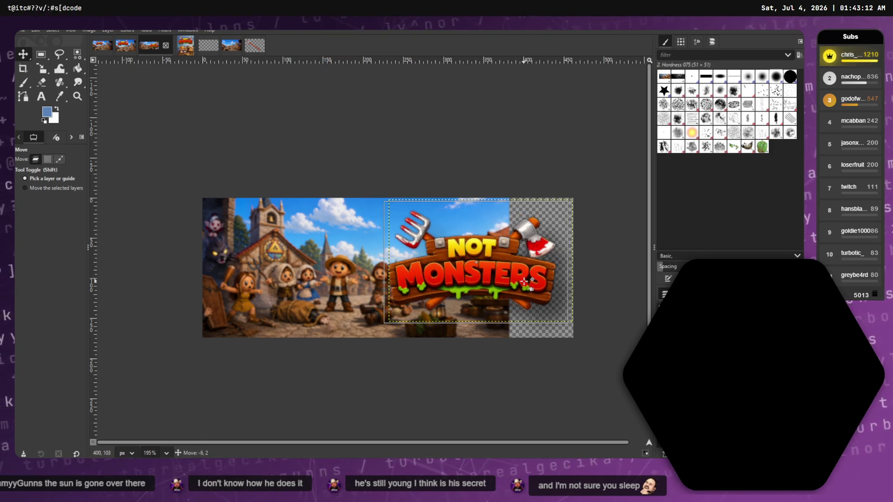
mouse_move(524, 281)
left_mouse_down()
mouse_move(323, 268)
mouse_move(350, 273)
left_mouse_up()
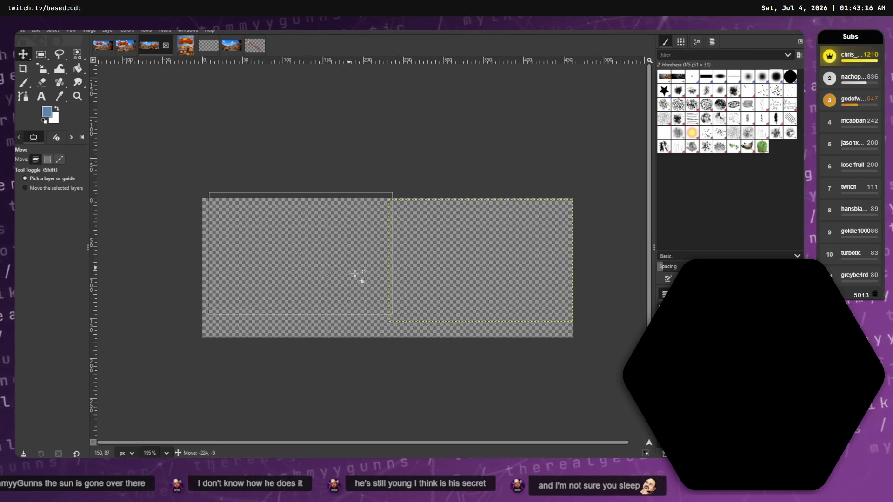
left_click(228, 194)
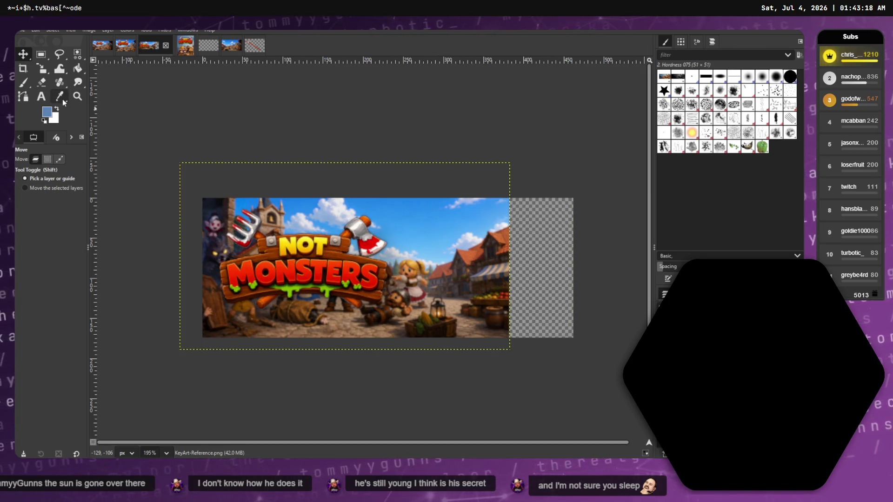
mouse_move(444, 259)
left_mouse_down()
mouse_move(561, 271)
mouse_move(532, 269)
mouse_move(572, 300)
left_mouse_up()
mouse_move(534, 263)
left_mouse_down()
mouse_move(546, 264)
mouse_move(540, 236)
mouse_move(488, 169)
mouse_move(530, 250)
mouse_move(362, 242)
mouse_move(480, 363)
mouse_move(372, 254)
mouse_move(574, 256)
mouse_move(535, 251)
mouse_move(612, 260)
left_mouse_up()
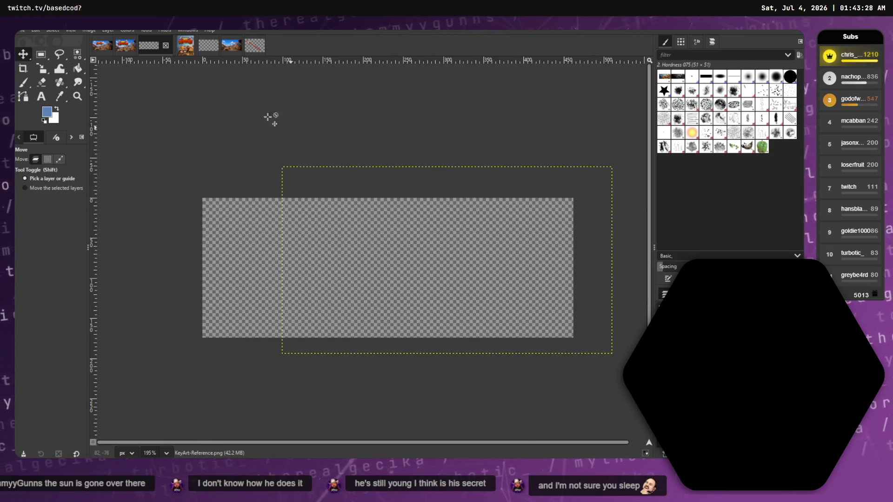
Close store_capsule_small without saving, abandon the Open Image dialog, and launch File Explorer.
left_click(166, 46)
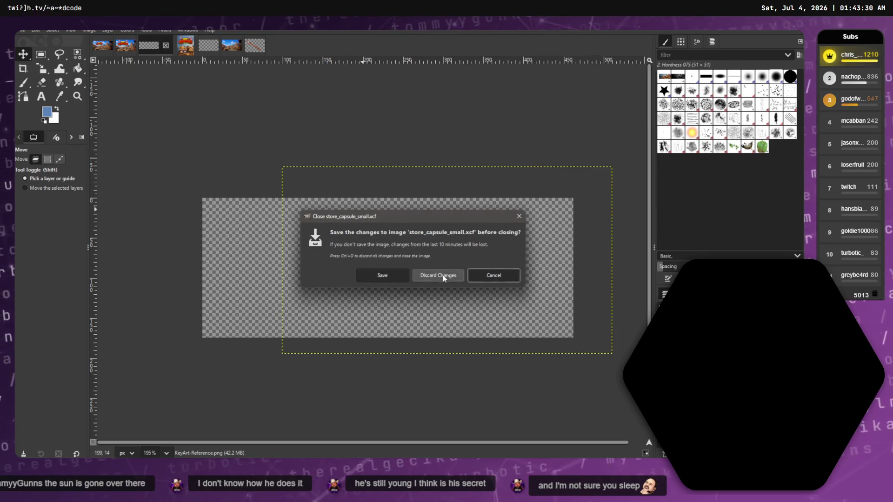
left_click(436, 276)
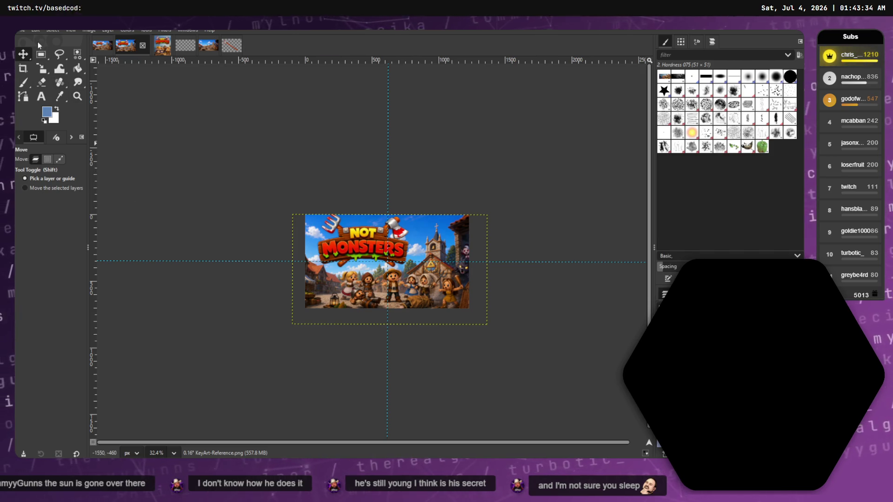
left_click(19, 30)
left_click(47, 80)
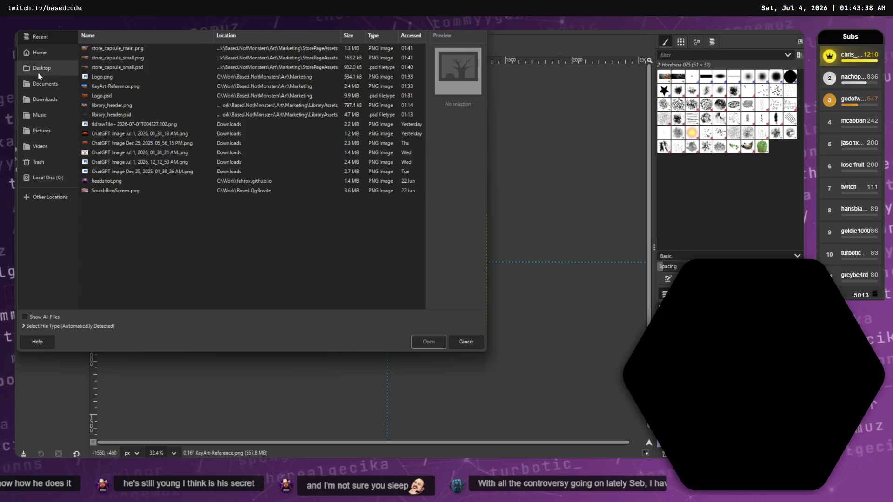
left_click(470, 344)
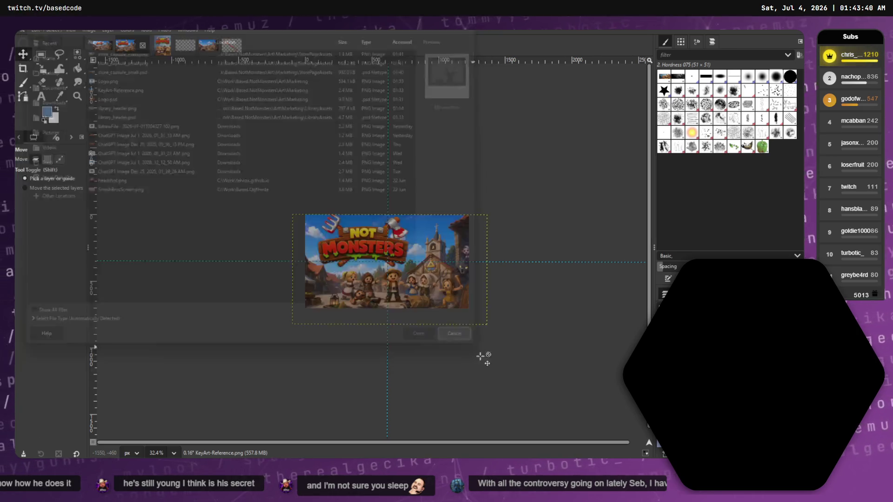
key("super+e")
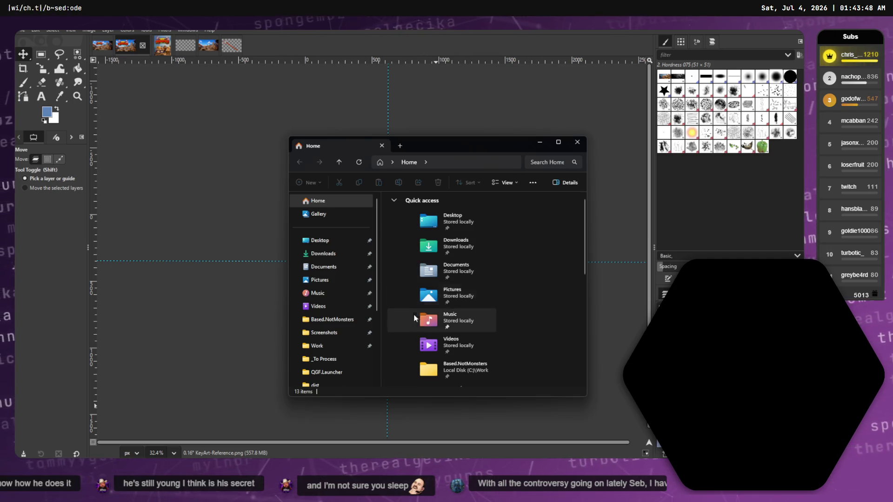
Browse the Based.NotMonsters Website, Screenshots and Worktrees/Builds folders searching for the capsule file.
left_click(334, 320)
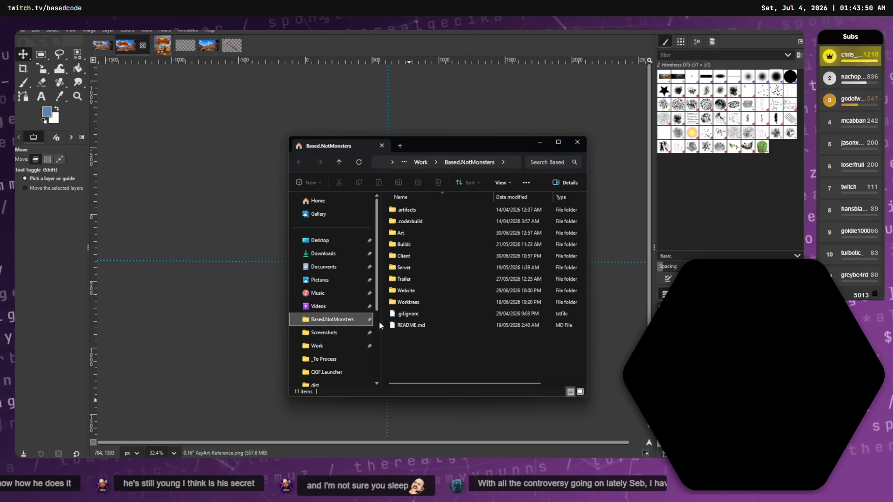
left_click(420, 295)
double_click(421, 294)
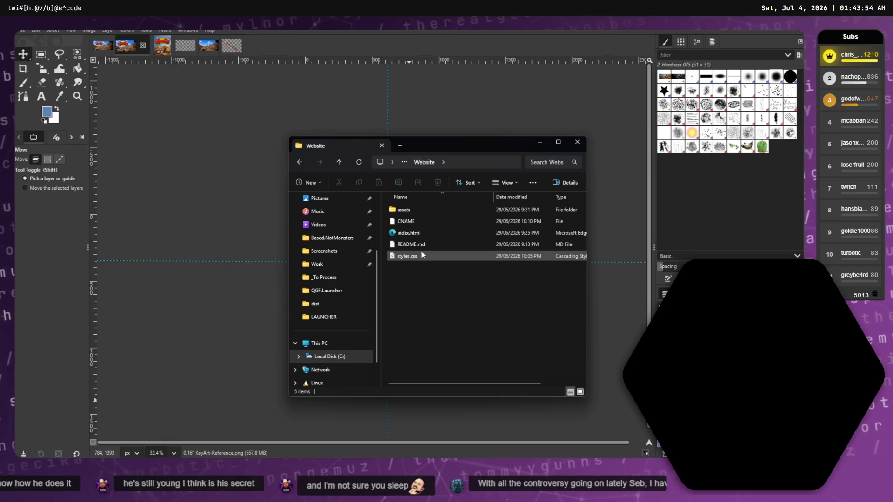
left_click(339, 162)
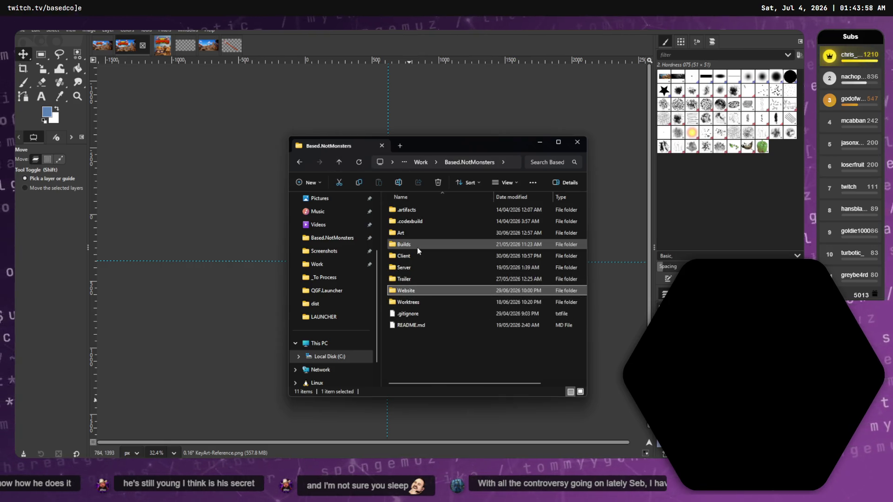
mouse_move(411, 248)
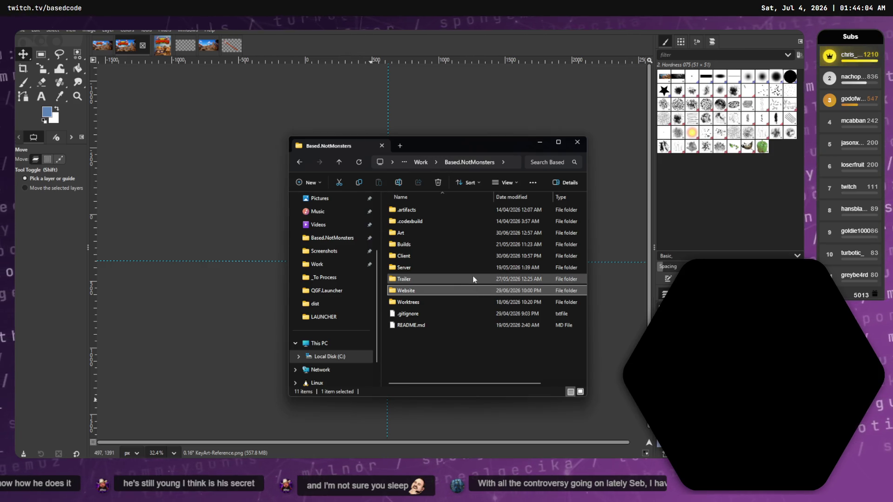
left_click(338, 251)
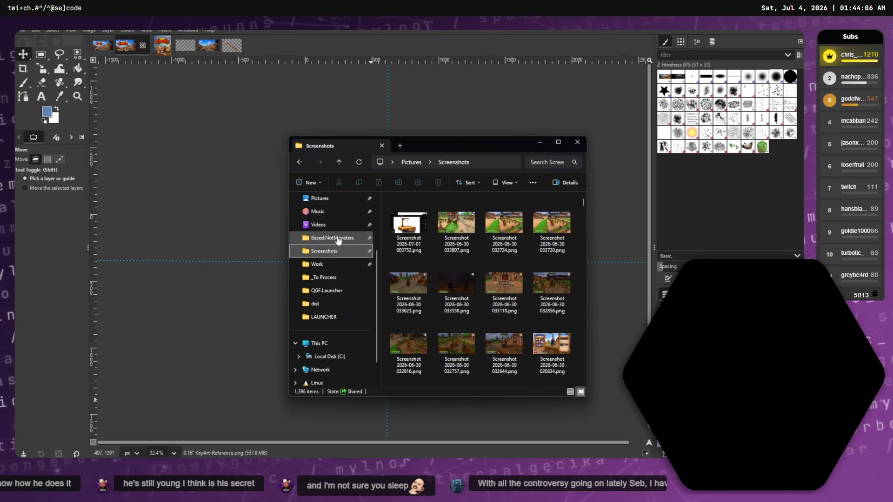
left_click(340, 239)
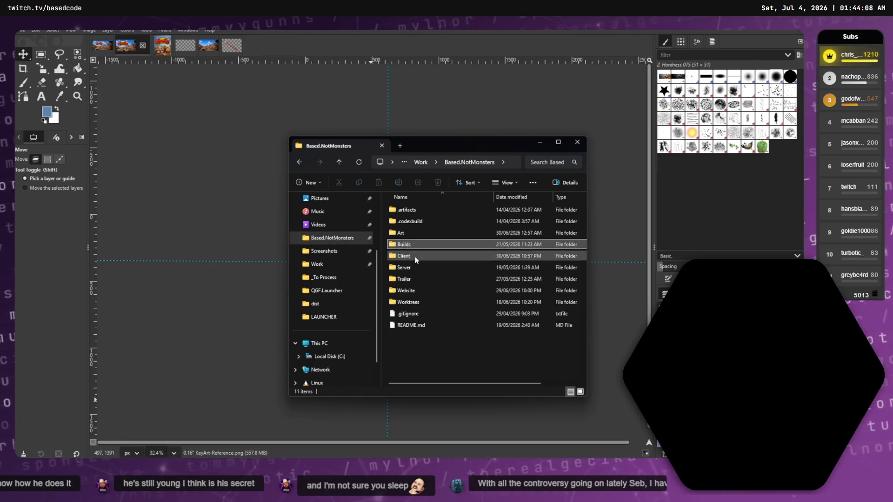
left_click(419, 300)
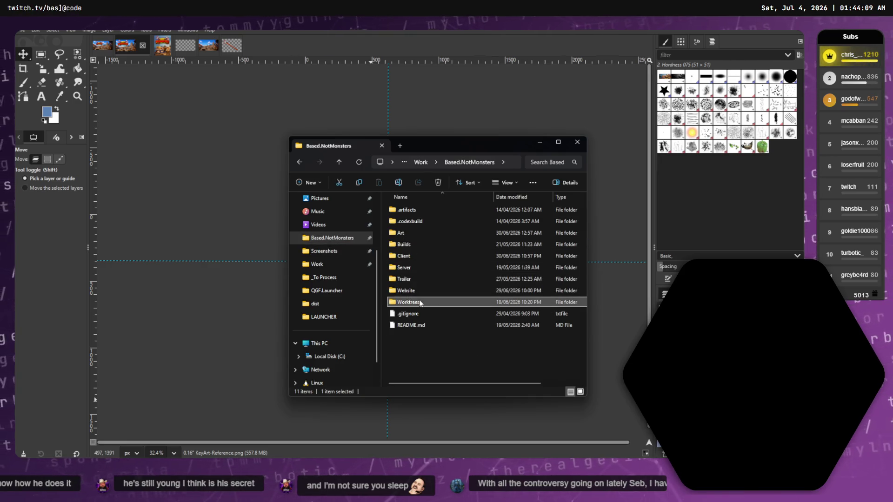
double_click(403, 245)
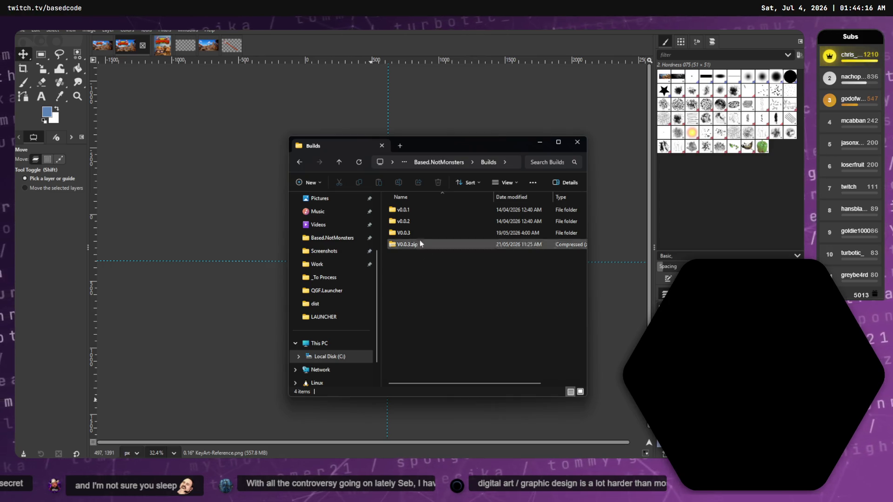
left_click(345, 163)
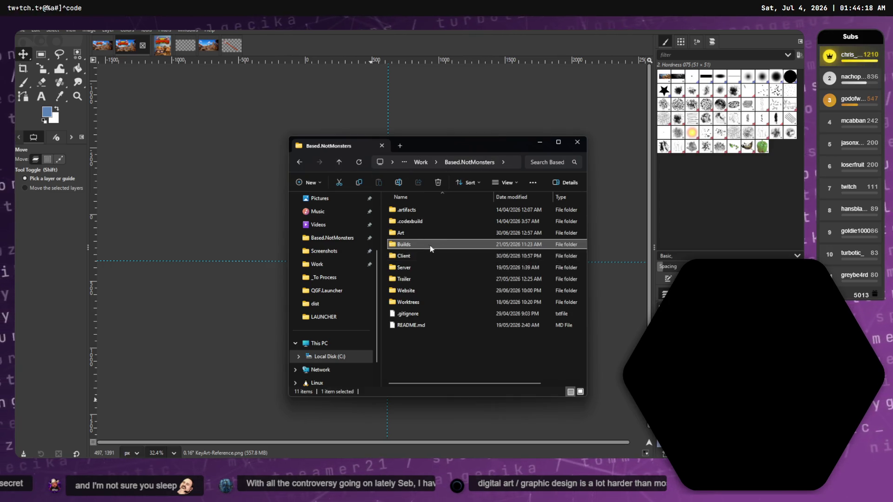
Go through Client > Art > Marketing > StorePageAssets and open store_capsule_small.psd once in GIMP 3.2.0.
left_click(425, 256)
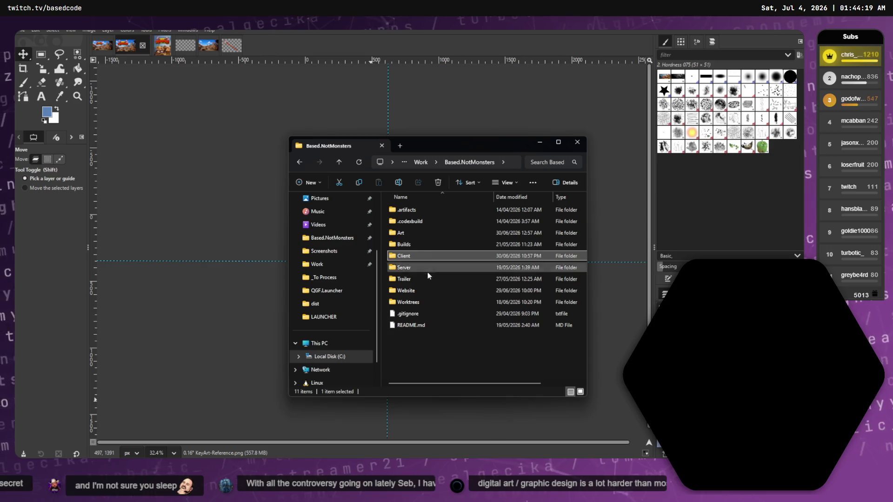
double_click(416, 232)
double_click(406, 221)
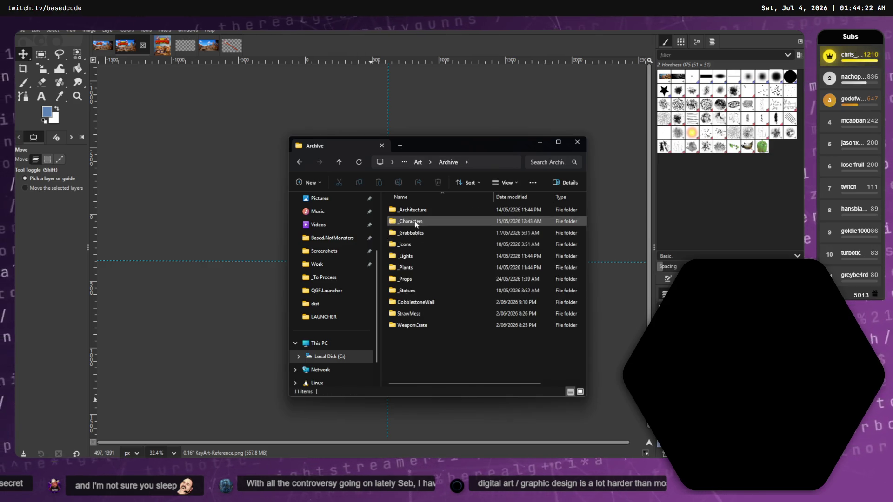
left_click(339, 163)
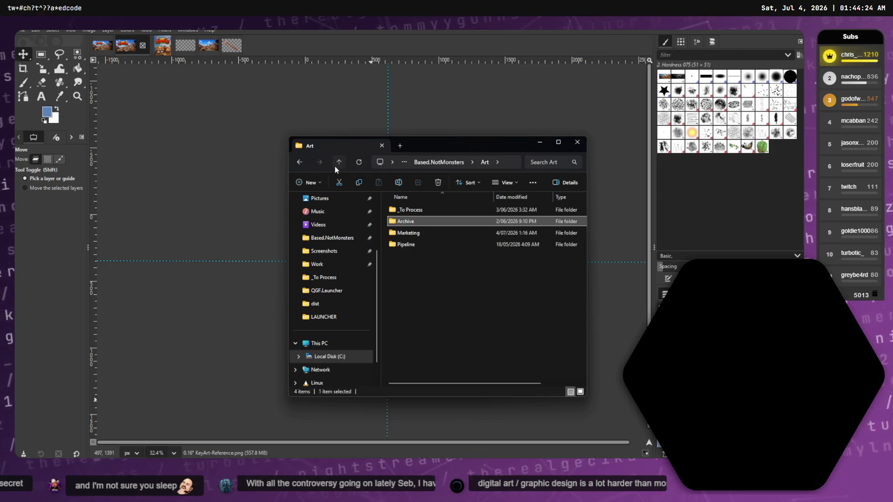
double_click(412, 233)
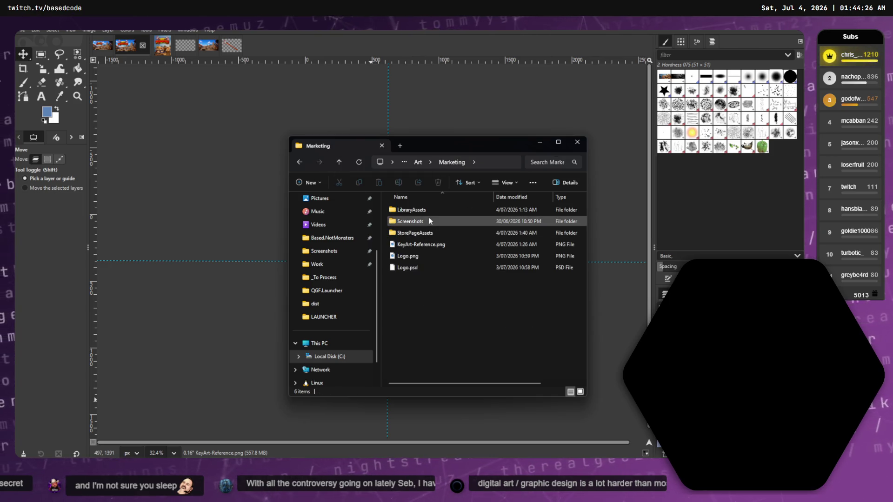
double_click(437, 233)
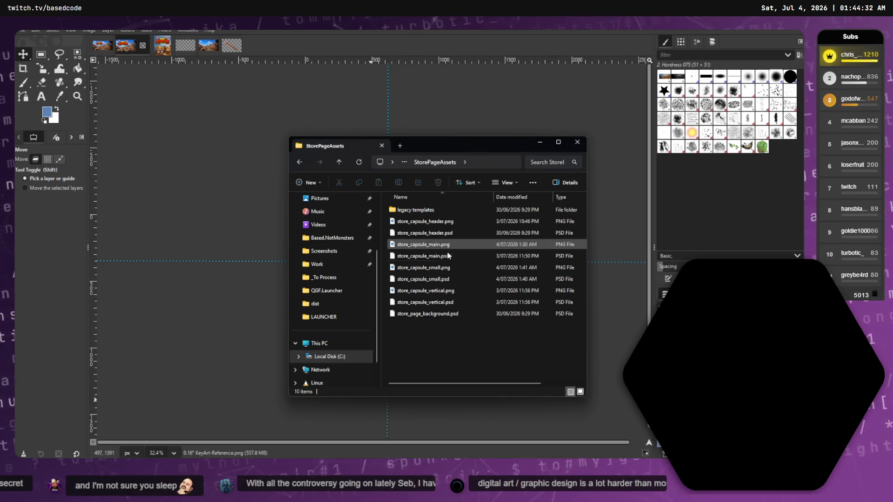
double_click(437, 279)
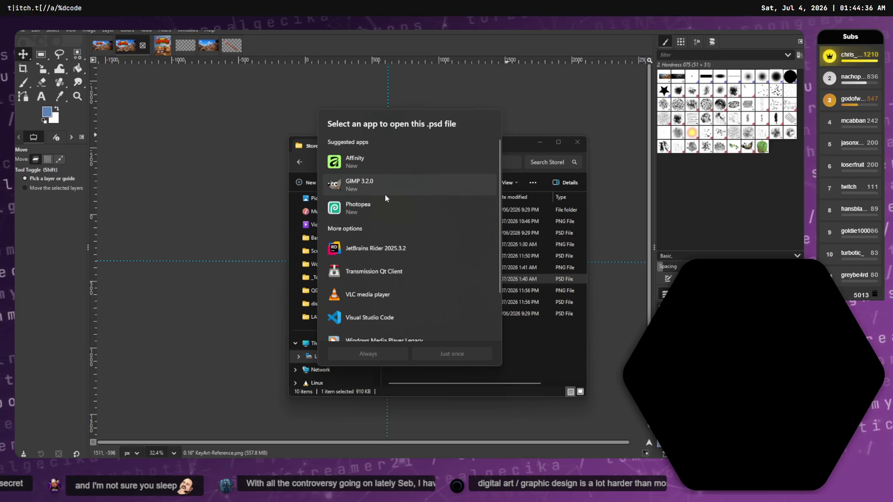
double_click(359, 184)
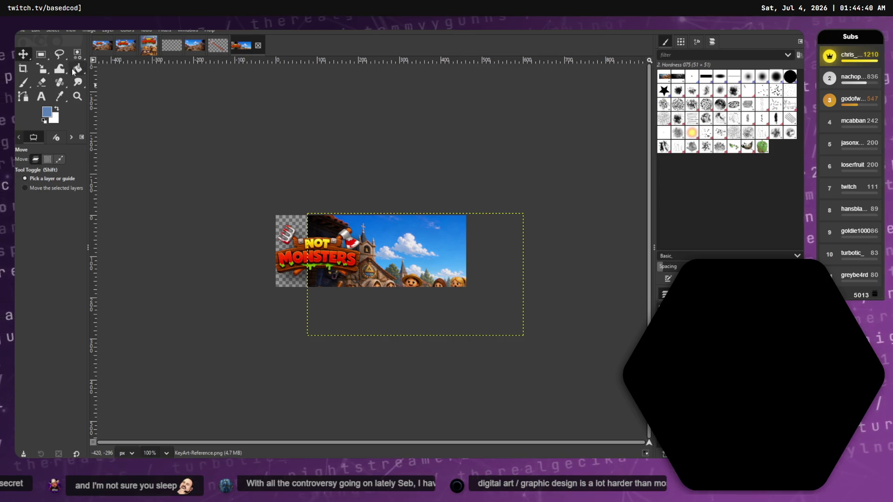
Drag the key art layer up and left beside the logo, undoing the last move.
mouse_move(396, 255)
left_mouse_down()
mouse_move(368, 230)
mouse_move(396, 226)
left_mouse_up()
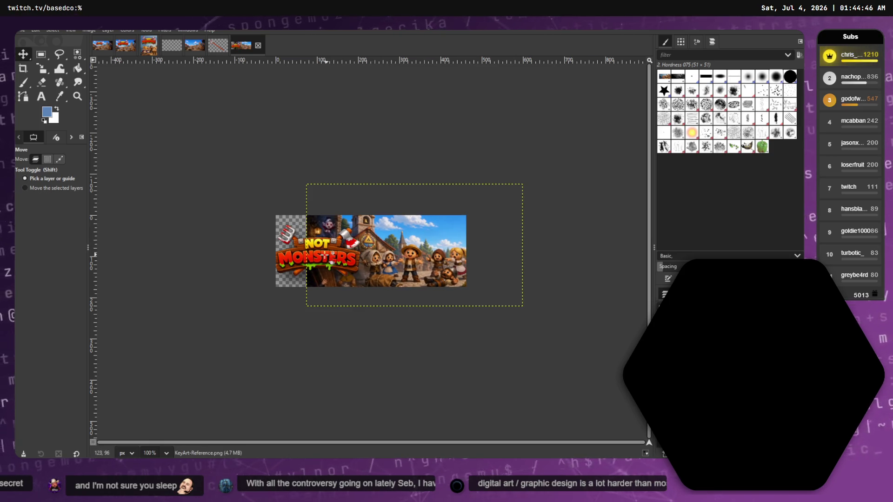
mouse_move(455, 276)
left_mouse_down()
mouse_move(339, 259)
mouse_move(422, 253)
left_mouse_up()
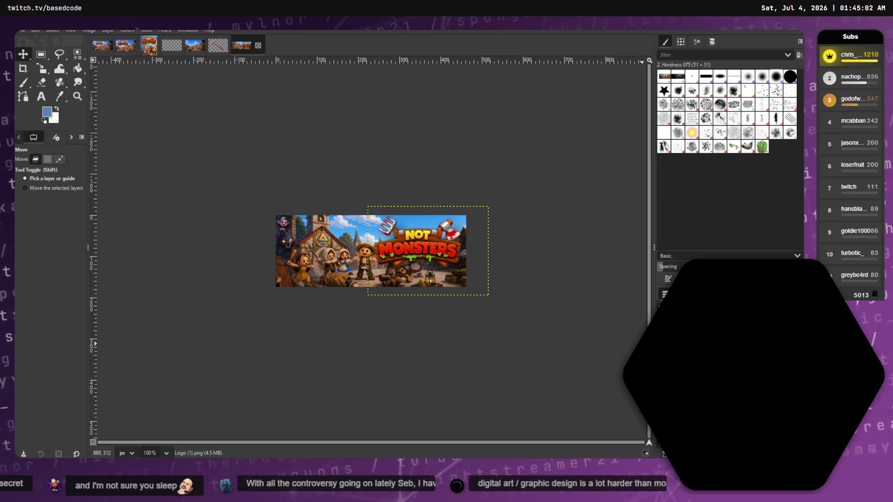
key("ctrl+z")
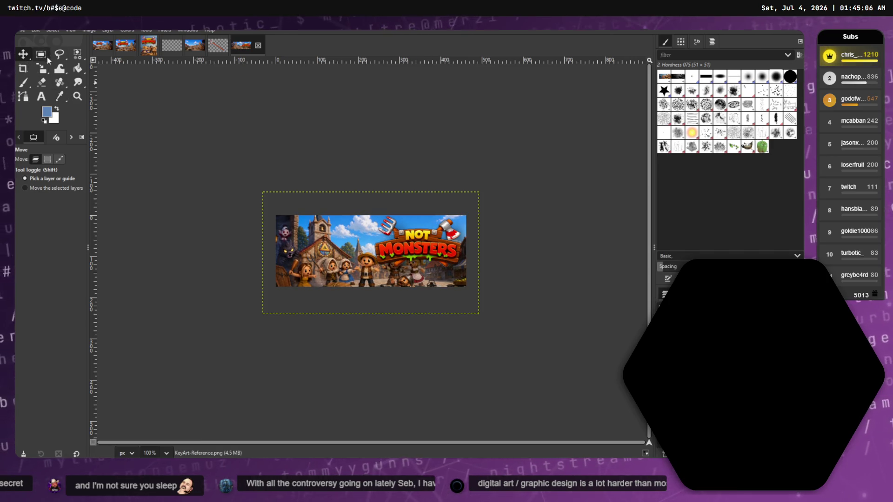
Try tilting the layer with Rotate, cancel it, and nudge the layer slightly with Move.
right_click(44, 74)
left_click(82, 82)
mouse_move(480, 194)
left_mouse_down()
mouse_move(488, 211)
mouse_move(480, 209)
left_mouse_up()
key("Escape")
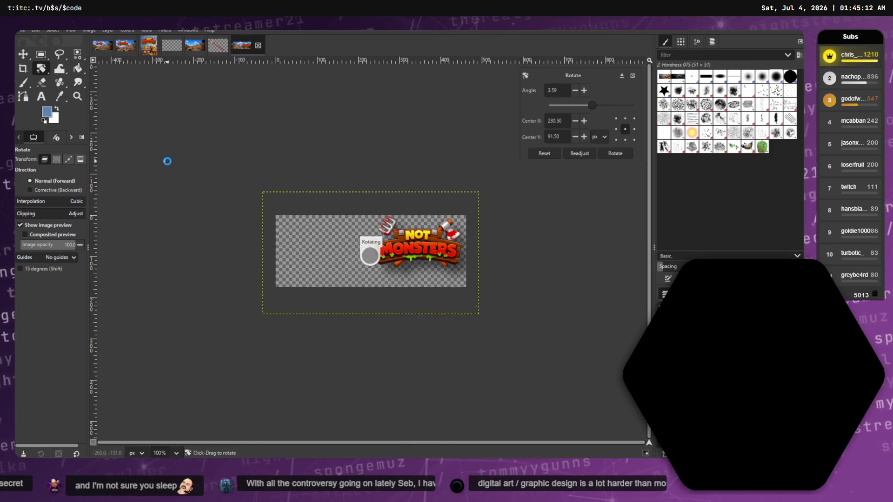
key("m")
left_click_drag(340, 244, 327, 230)
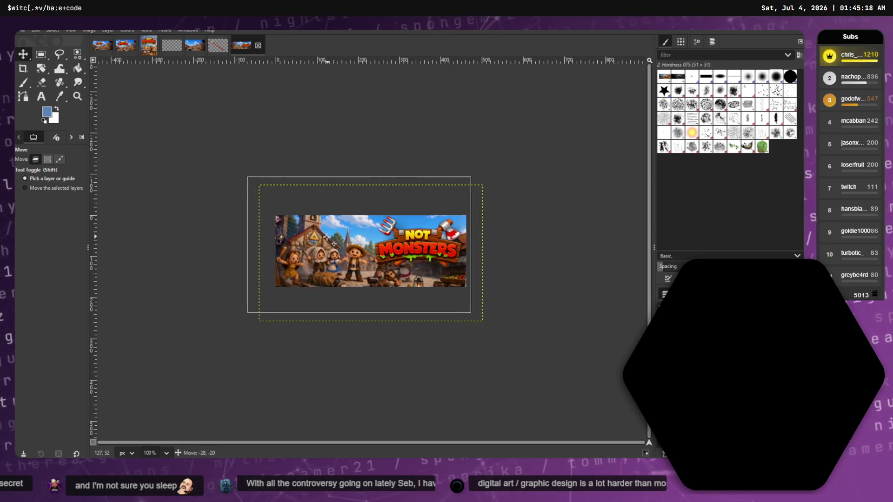
Scale the key art layer down to 467×285.
left_click(47, 69)
left_click(92, 94)
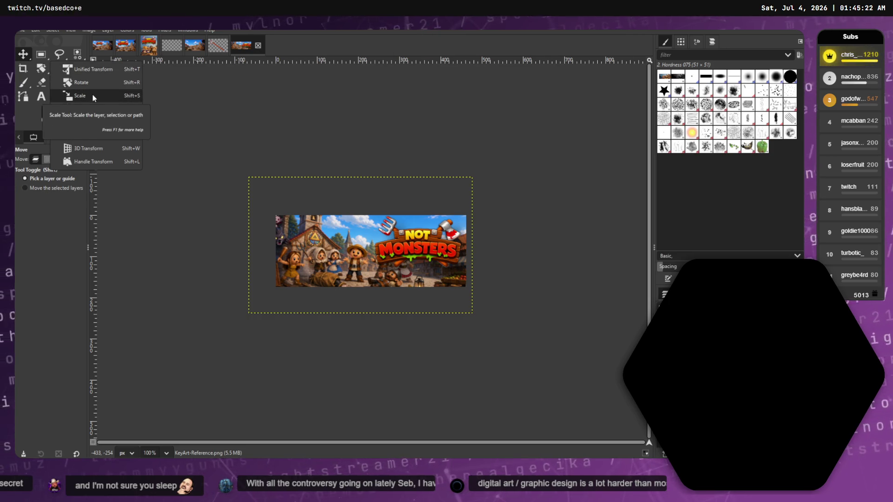
left_click(242, 181)
mouse_move(250, 177)
left_mouse_down()
mouse_move(289, 196)
mouse_move(279, 195)
left_mouse_up()
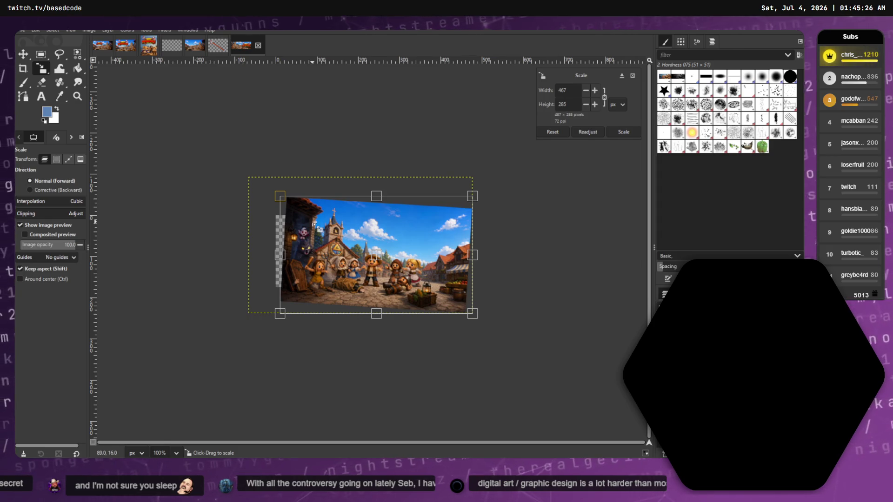
key("Return")
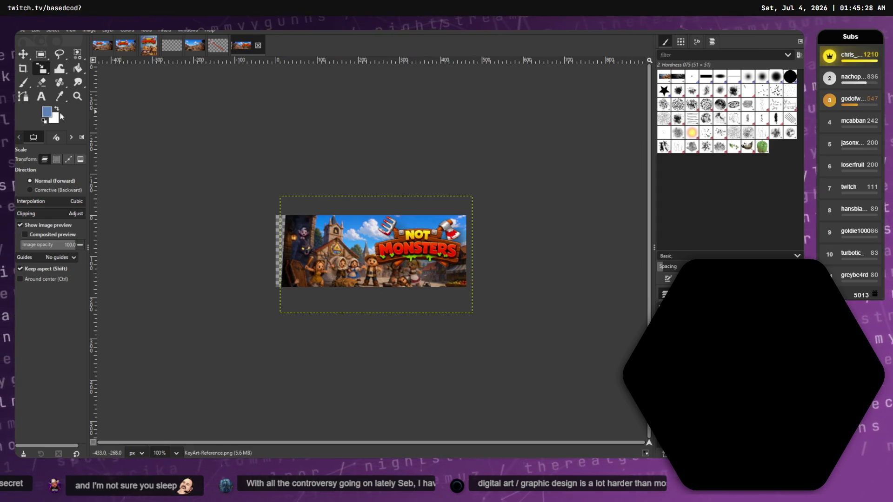
Shift the key art about 20 px left and enlarge it to 491×300.
left_click(42, 70)
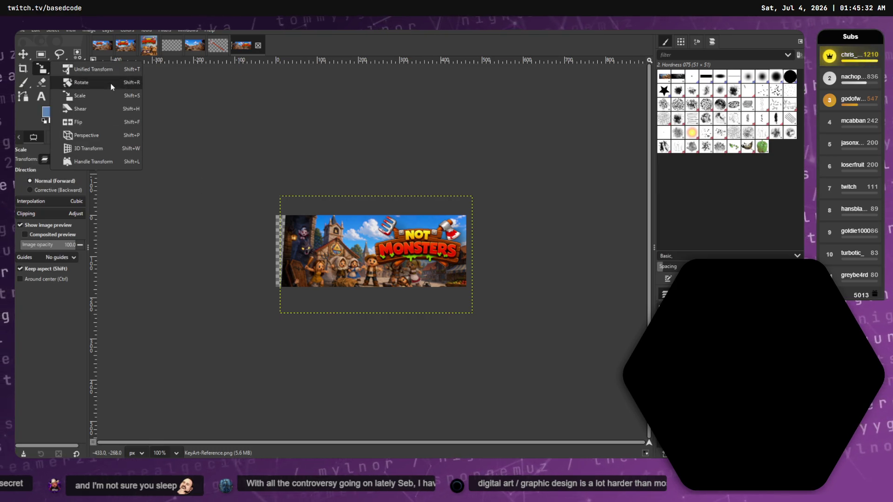
left_click(108, 99)
left_click(558, 395)
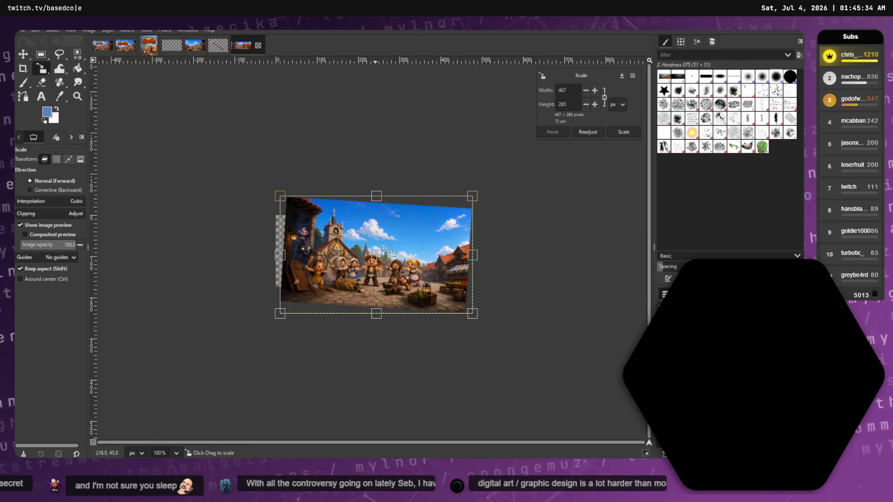
left_click_drag(379, 261, 371, 262)
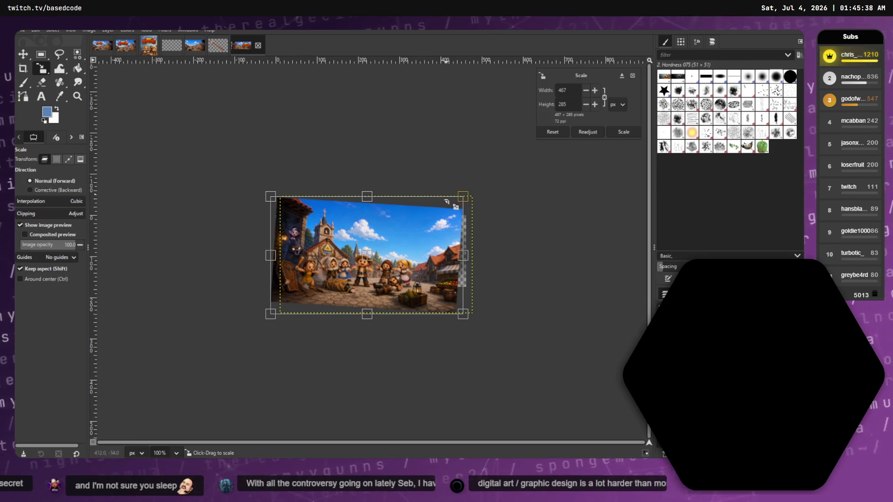
left_click_drag(461, 196, 471, 192)
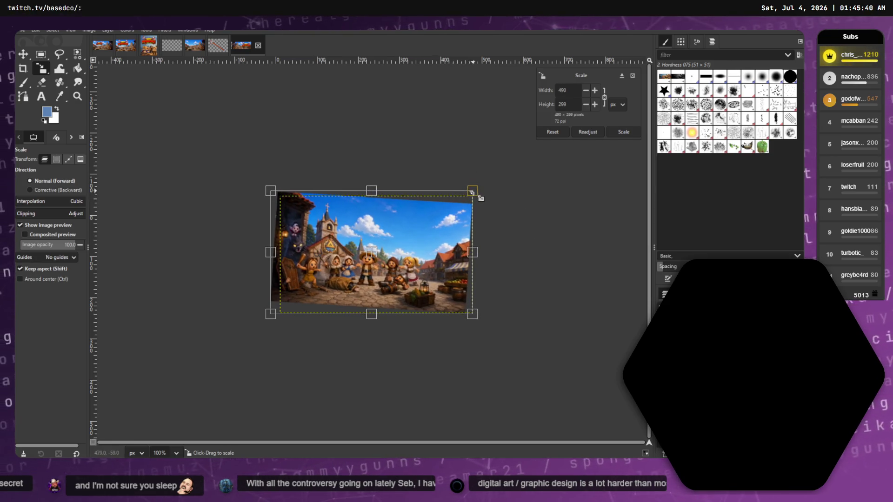
key("Return")
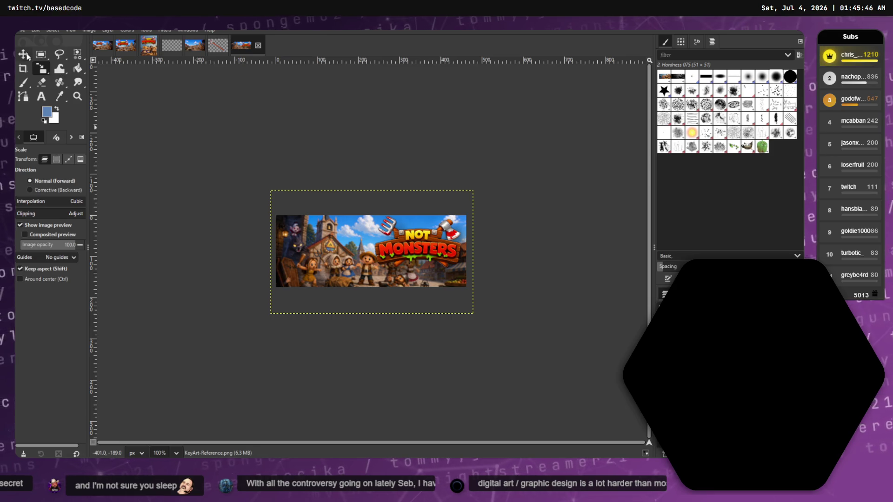
Move the key art and logo layers slightly left, then undo those layer changes.
left_click(26, 56)
left_click_drag(358, 259, 345, 255)
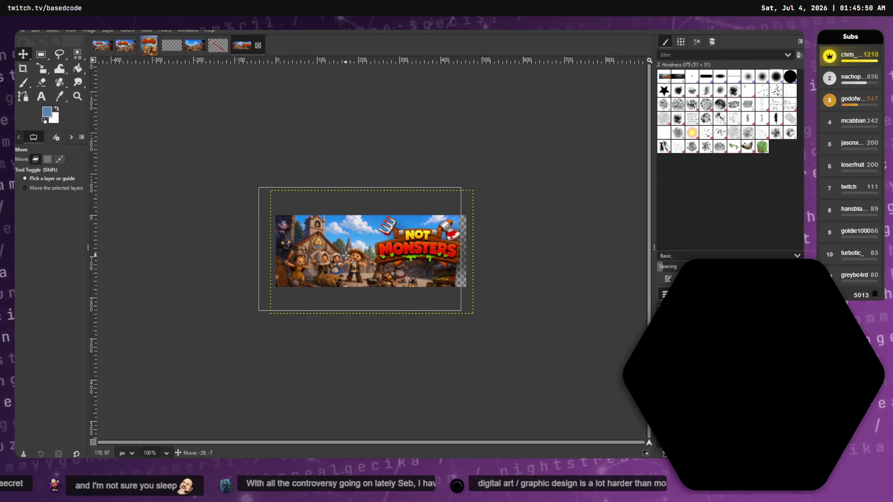
mouse_move(419, 236)
left_mouse_down()
mouse_move(418, 222)
mouse_move(419, 237)
mouse_move(319, 228)
mouse_move(350, 266)
mouse_move(342, 202)
mouse_move(382, 222)
mouse_move(371, 243)
mouse_move(411, 239)
left_mouse_up()
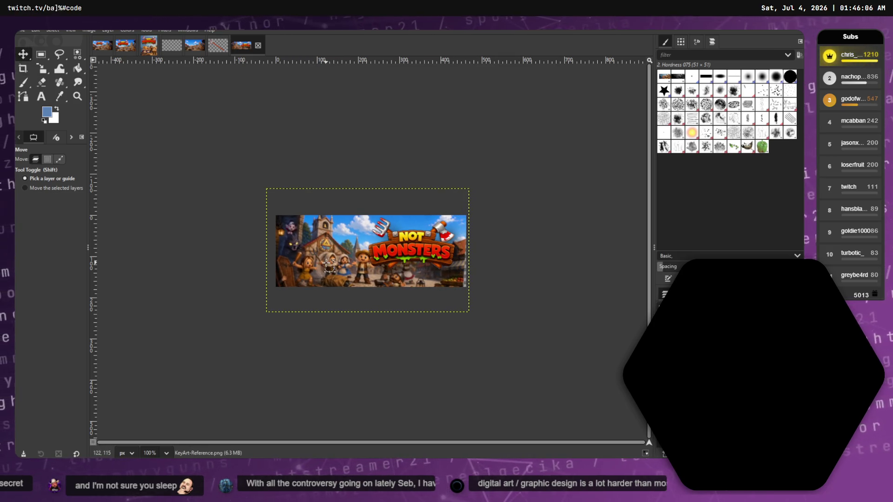
left_click(59, 159)
key("ctrl+z")
key("ctrl+z")
key("ctrl+z")
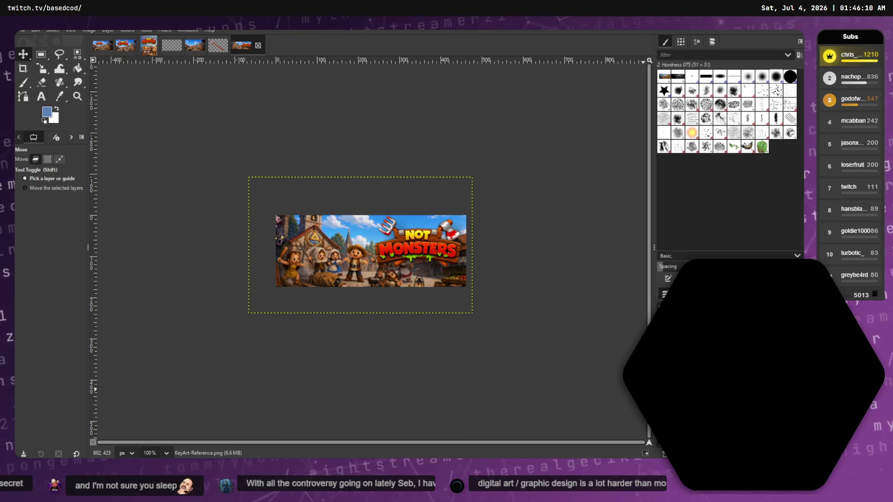
key("ctrl+z")
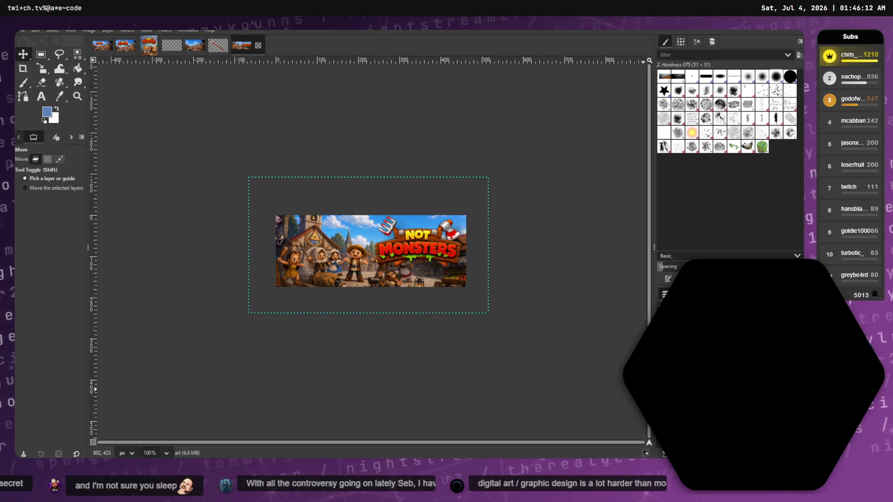
Delete the old key art layer and drop KeyArt-Reference.png from Marketing into the capsule.
right_click(670, 363)
left_click(691, 256)
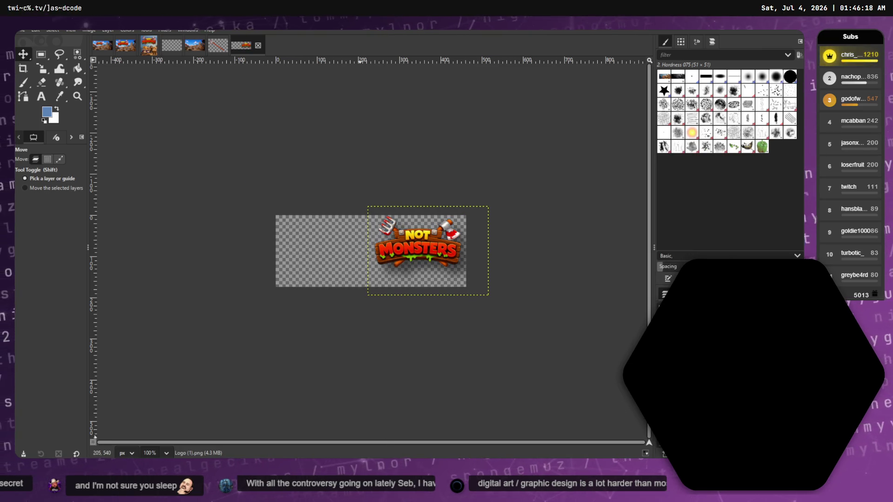
key("alt+Tab")
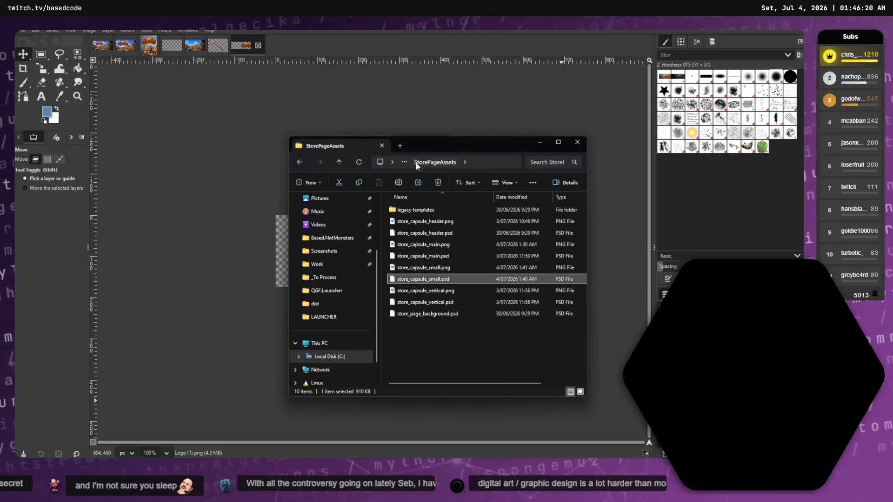
left_click(339, 162)
left_click(419, 245)
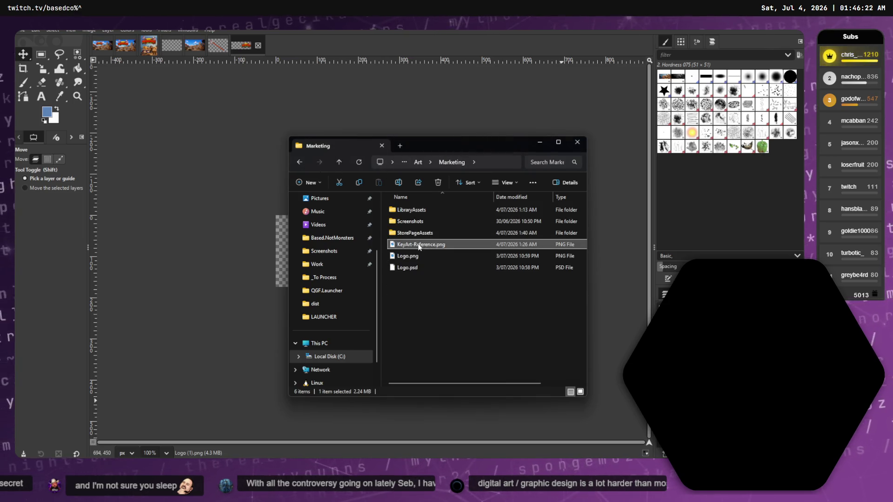
left_click_drag(282, 240, 282, 240)
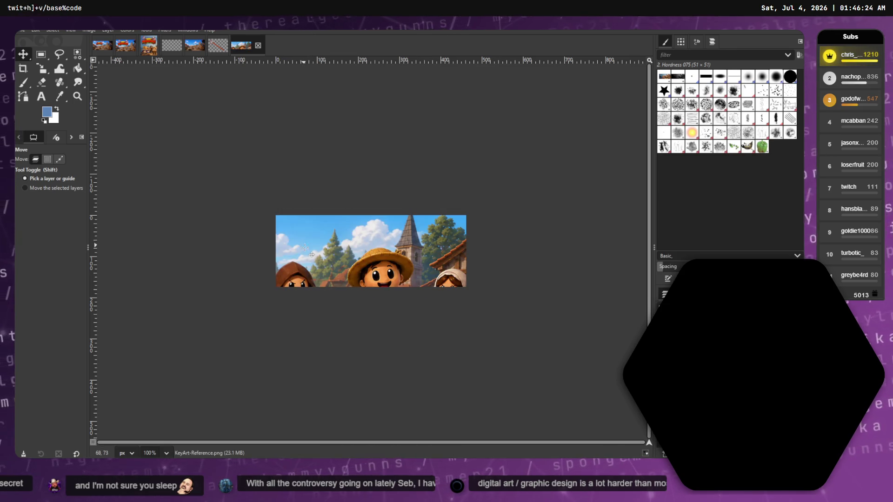
Abandon a first scale attempt and drag the new key art to show a different area.
key("shift+s")
left_click(370, 252)
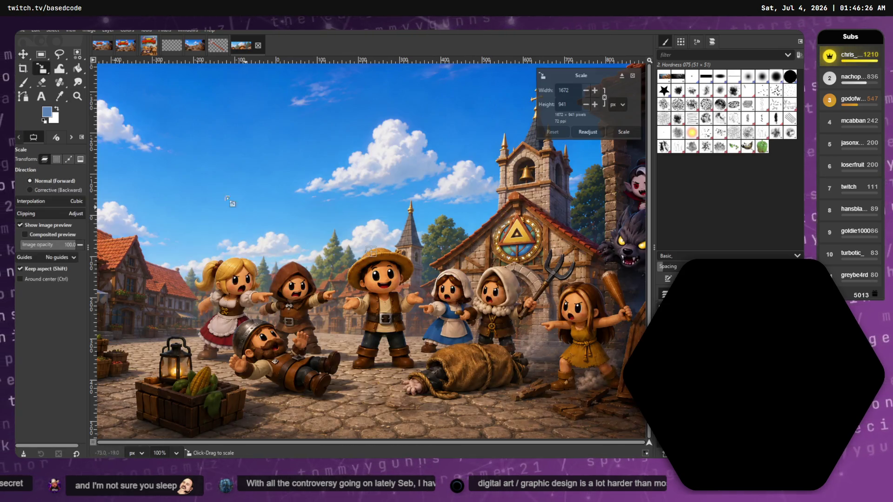
key("m")
mouse_move(334, 245)
left_mouse_down()
mouse_move(235, 169)
mouse_move(200, 166)
mouse_move(127, 129)
mouse_move(131, 110)
mouse_move(114, 116)
mouse_move(256, 237)
left_mouse_up()
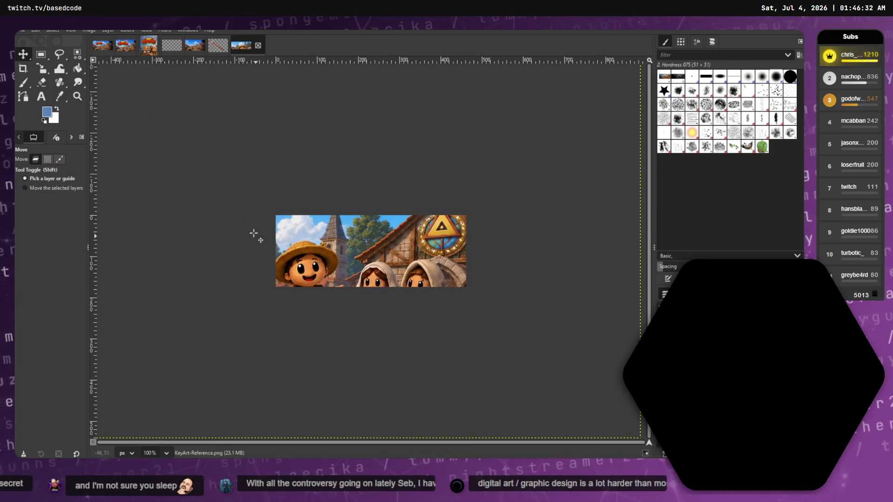
Scale the key art down to about 464×261 to fit the capsule width.
left_click(42, 69)
left_click(140, 223)
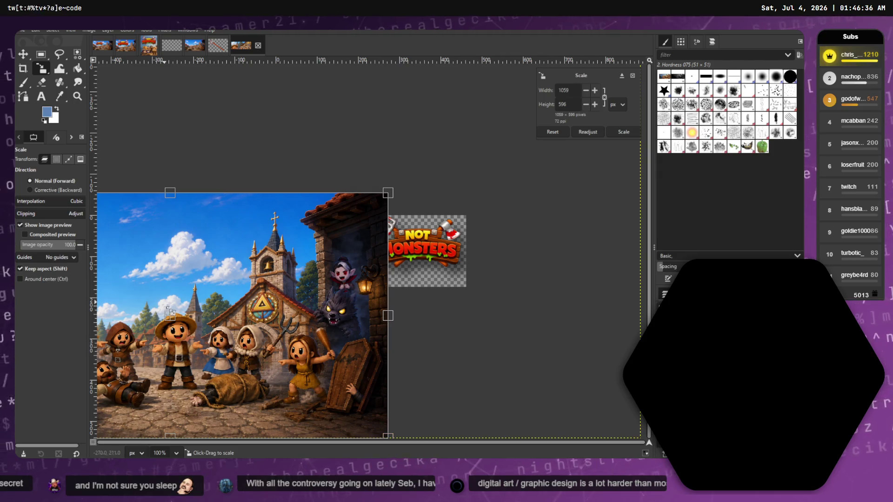
mouse_move(183, 319)
left_mouse_down()
mouse_move(355, 262)
mouse_move(369, 248)
left_mouse_up()
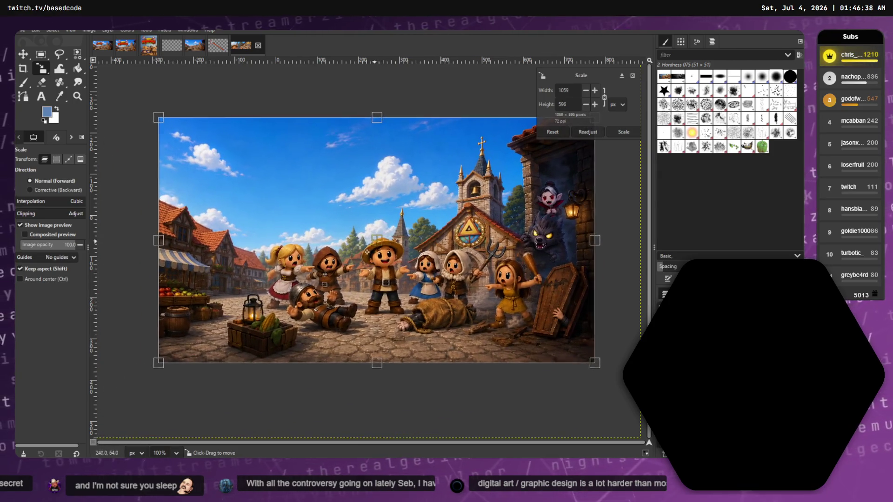
mouse_move(159, 136)
left_mouse_down()
mouse_move(465, 307)
mouse_move(181, 219)
mouse_move(330, 245)
mouse_move(325, 209)
mouse_move(269, 209)
mouse_move(357, 229)
mouse_move(347, 235)
left_mouse_up()
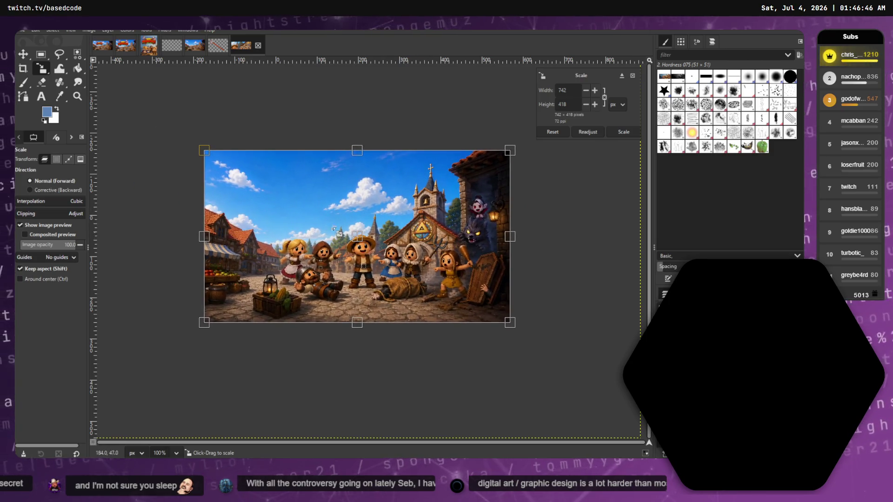
mouse_move(208, 155)
left_mouse_down()
mouse_move(354, 236)
mouse_move(261, 225)
left_mouse_up()
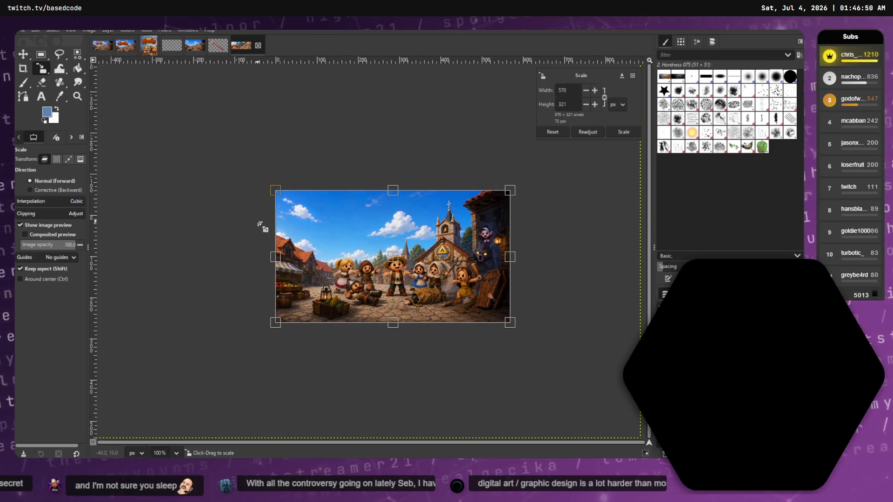
mouse_move(507, 340)
left_mouse_down()
mouse_move(403, 291)
mouse_move(460, 308)
left_mouse_up()
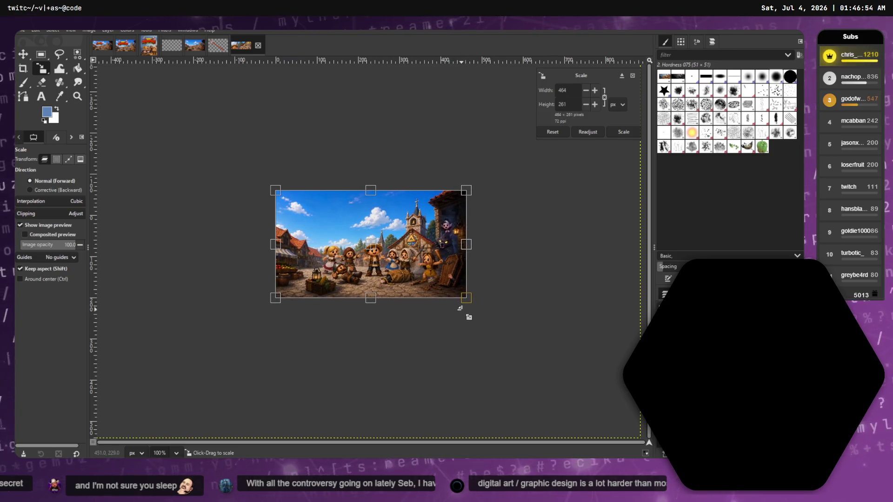
left_click_drag(377, 251, 377, 257)
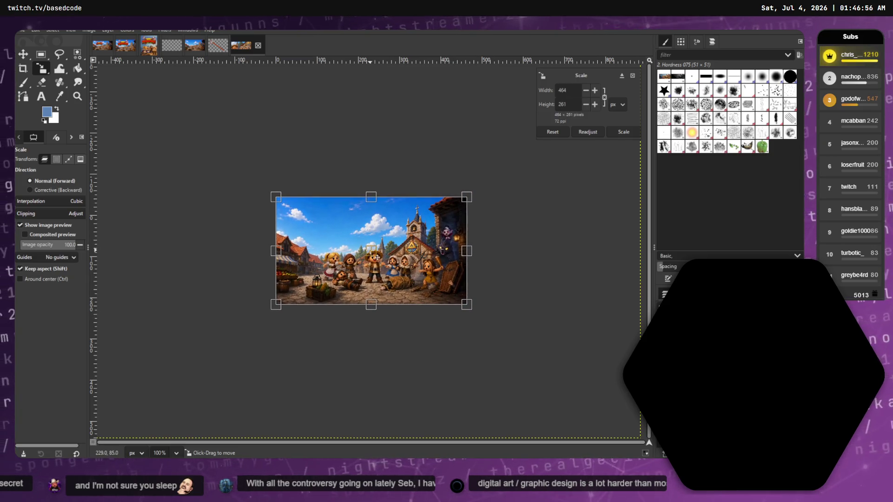
key("Return")
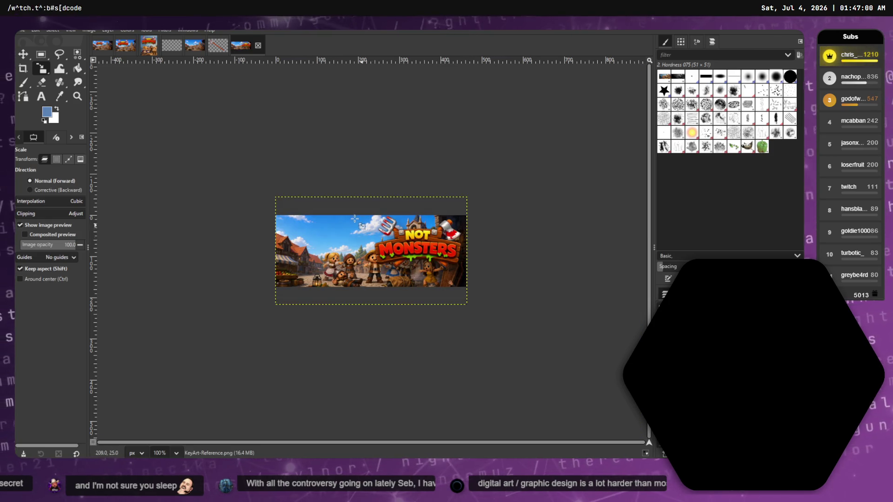
Try moving the NOT MONSTERS logo left, then undo the move.
left_click(23, 54)
mouse_move(445, 247)
left_mouse_down()
mouse_move(343, 239)
mouse_move(446, 258)
mouse_move(416, 246)
mouse_move(326, 241)
mouse_move(347, 242)
left_mouse_up()
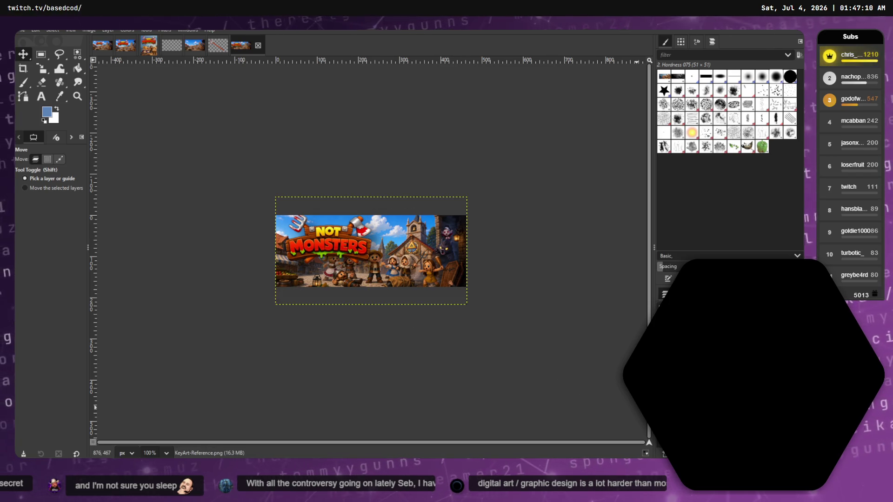
key("ctrl+z")
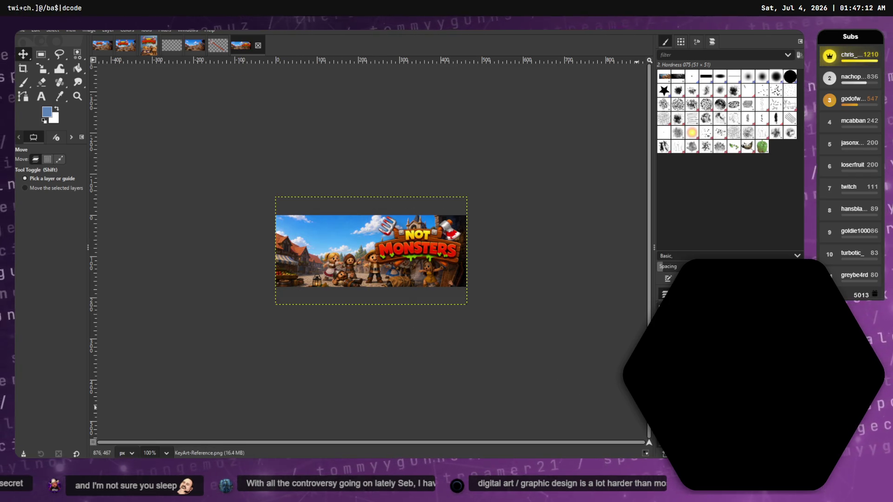
Undo the key art scaling and move the NOT MONSTERS logo to the left.
key("ctrl+z")
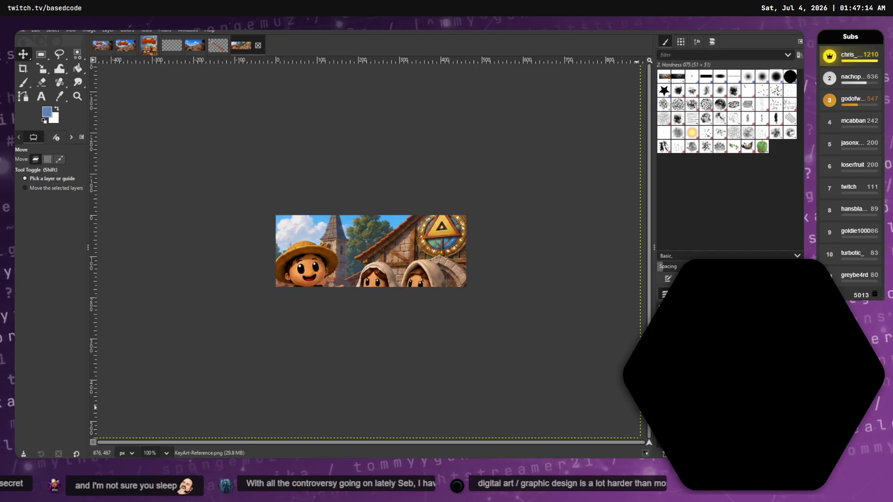
left_click_drag(352, 253, 454, 273)
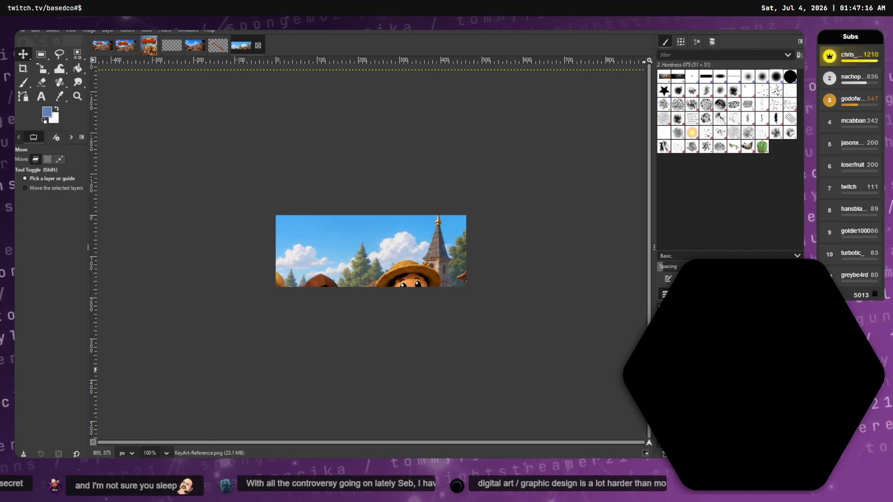
key("ctrl+z")
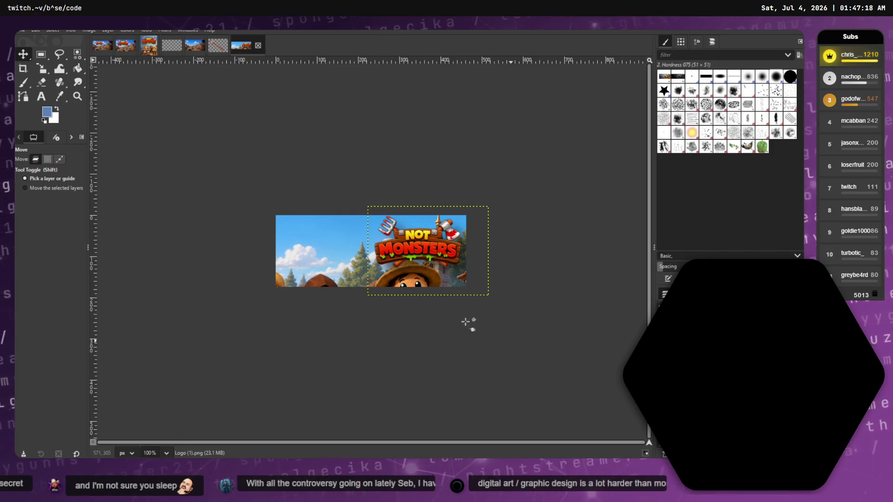
mouse_move(438, 245)
left_mouse_down()
mouse_move(344, 253)
mouse_move(352, 256)
left_mouse_up()
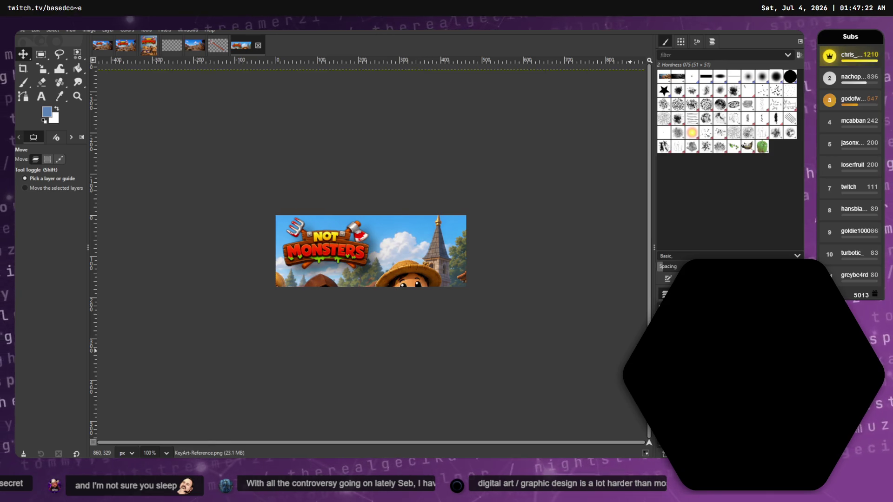
Scale the key art to 1247×702, then shrink it further.
key("shift+s")
left_click(324, 236)
left_click_drag(281, 232, 372, 245)
key("Return")
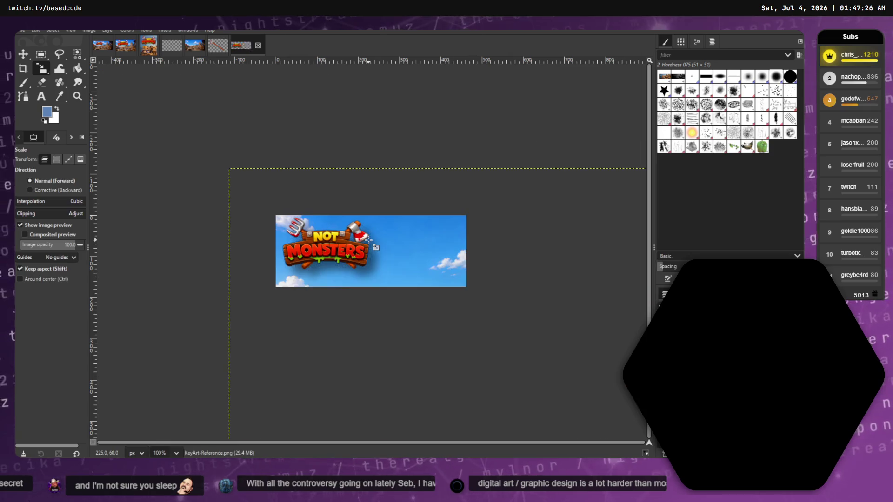
mouse_move(551, 358)
left_mouse_down()
mouse_move(446, 309)
mouse_move(474, 309)
mouse_move(455, 312)
left_mouse_up()
key("Return")
key("Return")
key("Return")
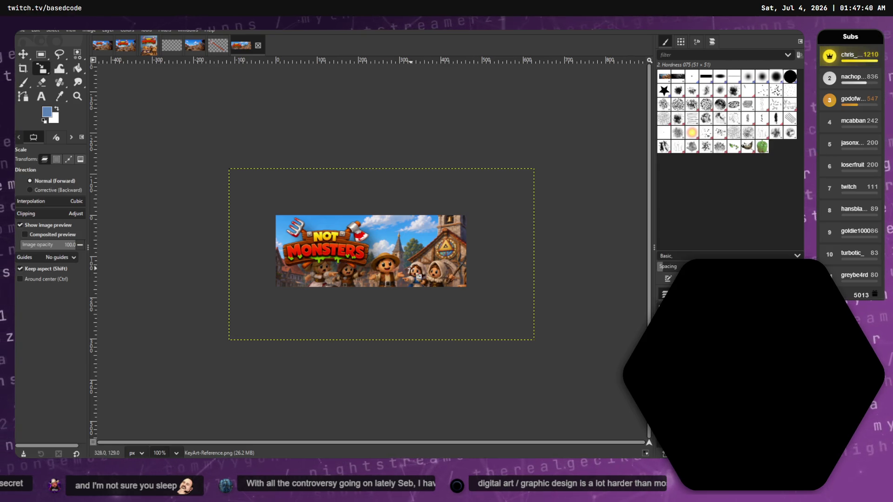
Cancel a trial rescale and nudge the key art layer slightly into place.
left_click(399, 270)
left_click_drag(382, 255, 403, 255)
key("Escape")
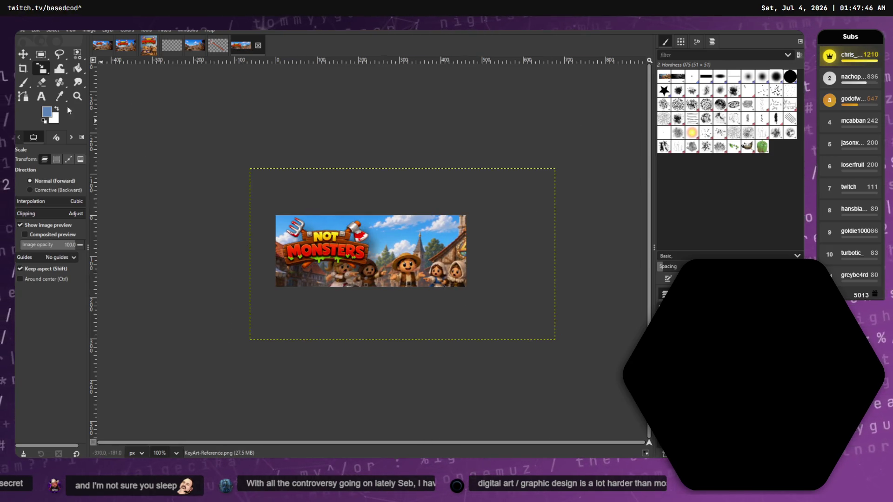
left_click(24, 54)
mouse_move(411, 274)
left_mouse_down()
mouse_move(421, 261)
mouse_move(436, 275)
mouse_move(427, 278)
left_mouse_up()
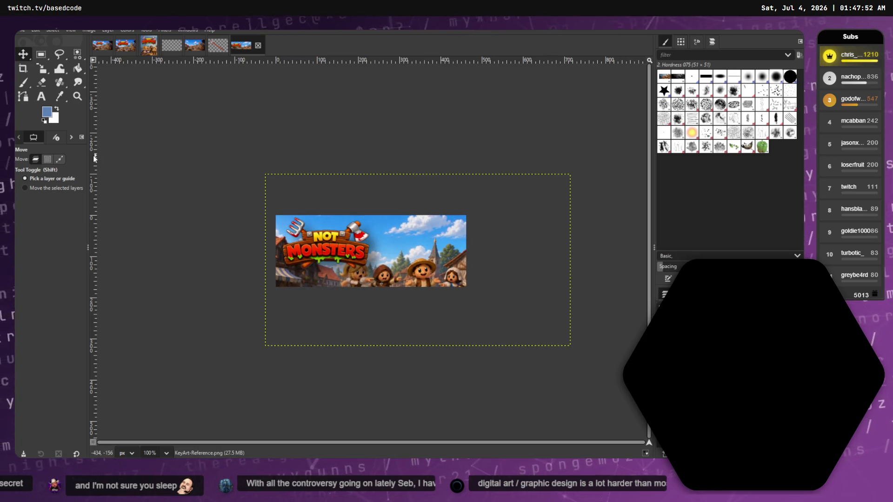
left_click(46, 72)
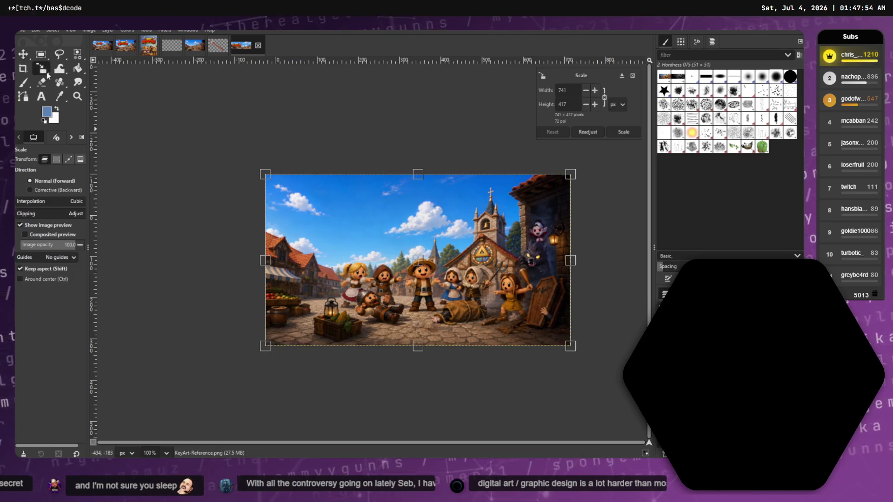
Rotate the key art layer by about -3.87 degrees.
right_click(47, 72)
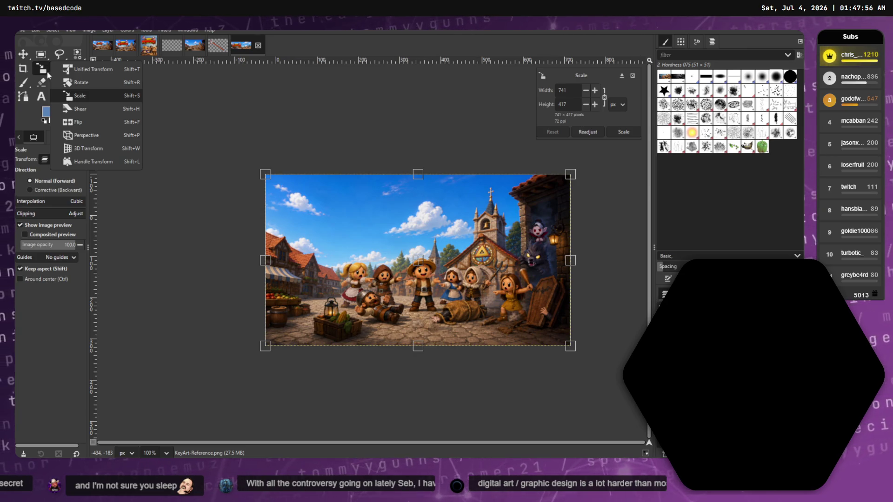
key("Escape")
key("shift+r")
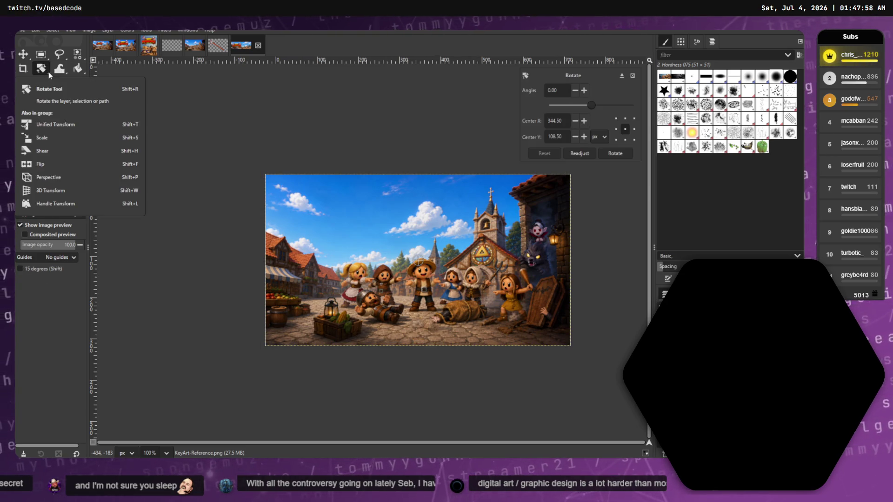
left_click_drag(495, 206, 491, 201)
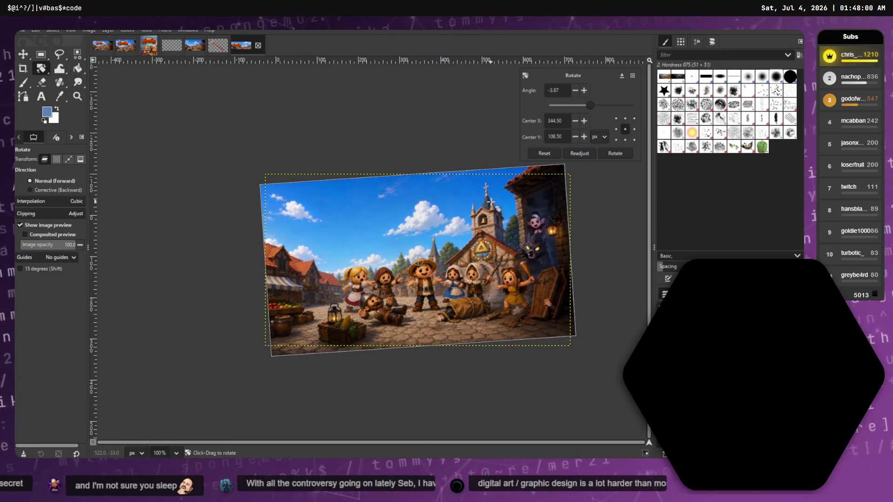
key("Return")
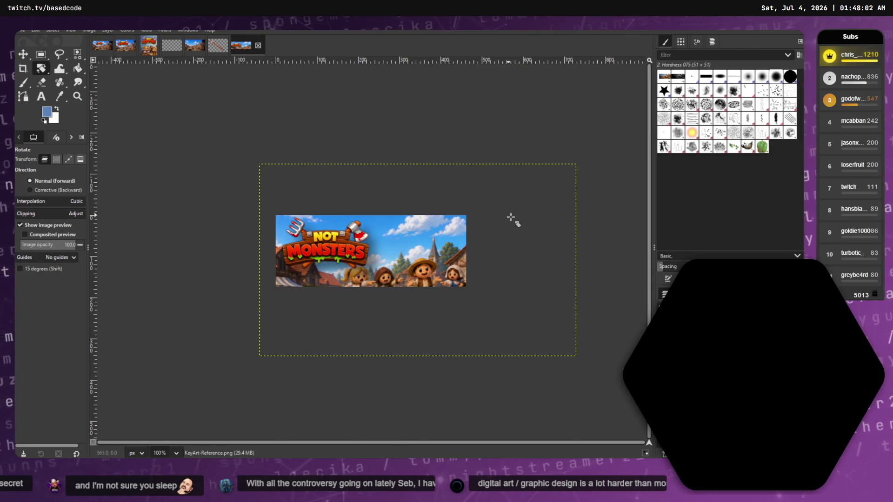
Start scaling the key art and try a small rightward nudge, undoing it.
left_click(43, 69)
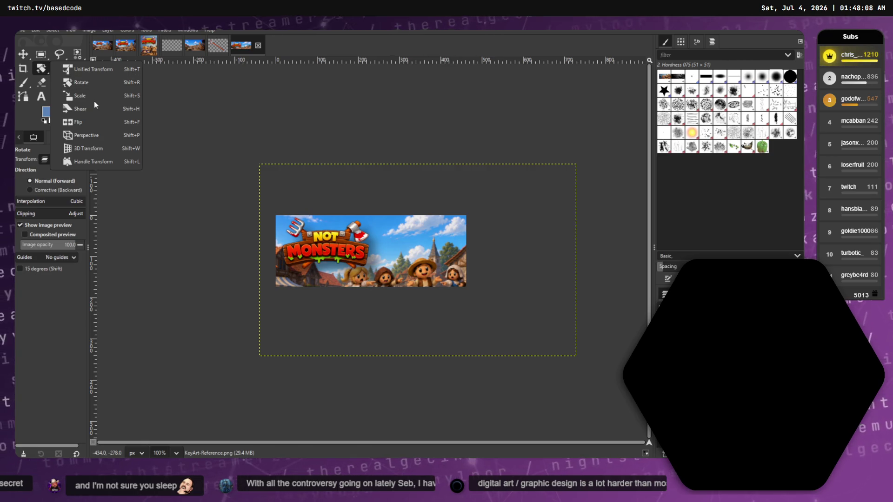
left_click(81, 82)
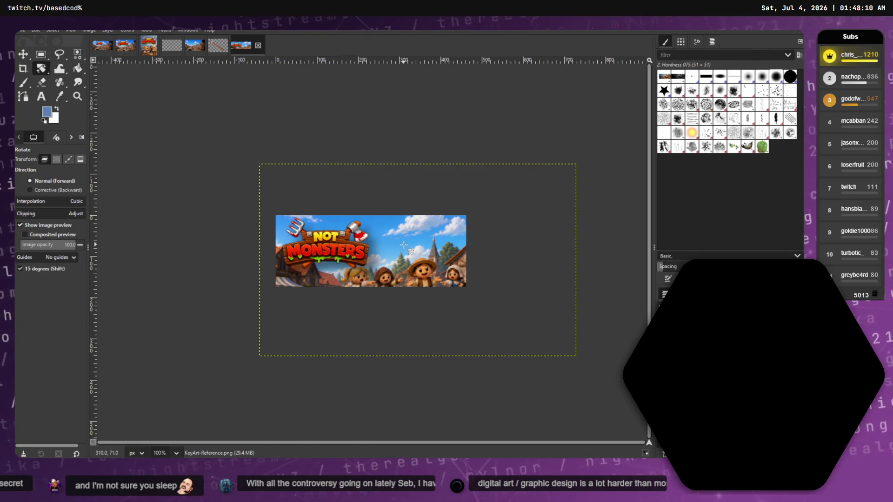
key("shift+s")
left_click(403, 245)
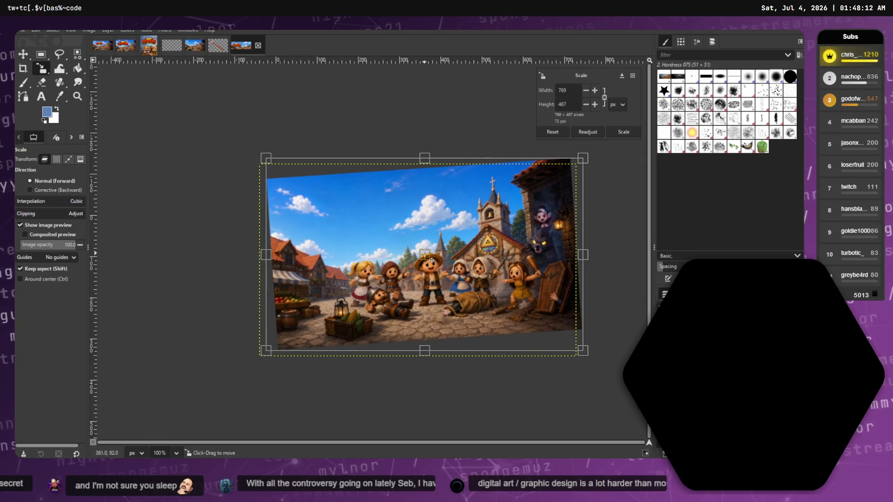
key("ctrl+z")
left_click(426, 256)
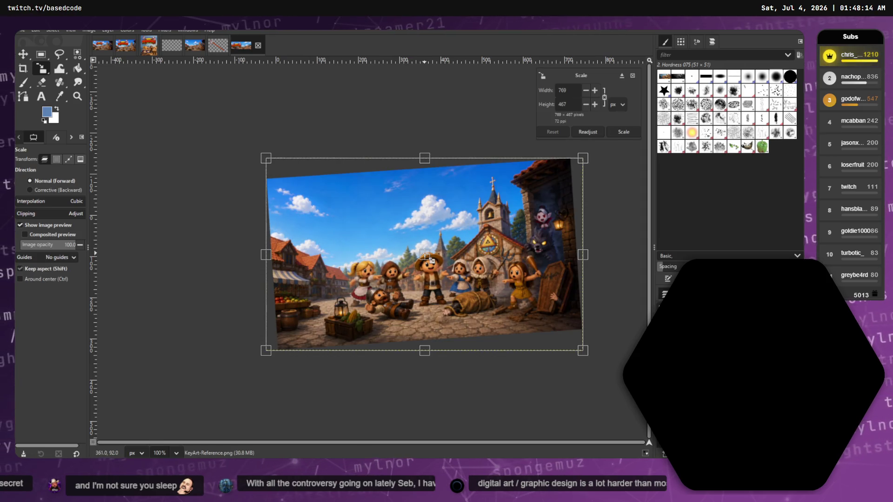
left_click_drag(431, 261, 439, 259)
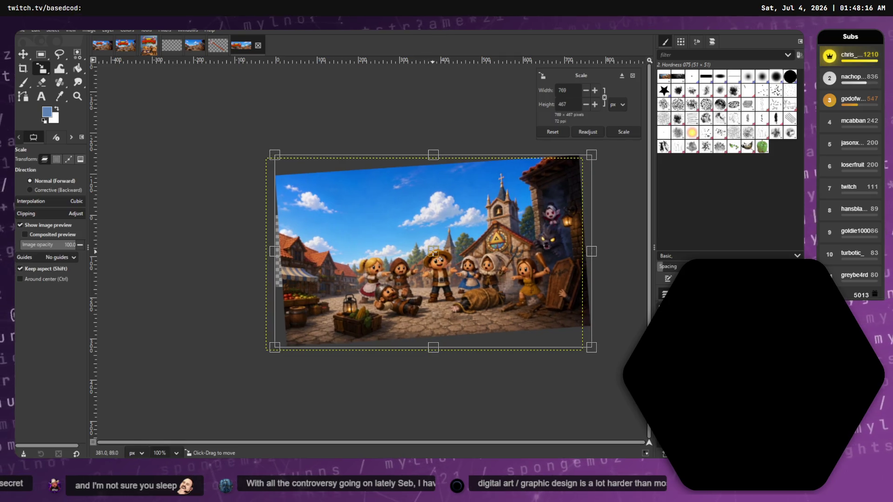
key("ctrl+z")
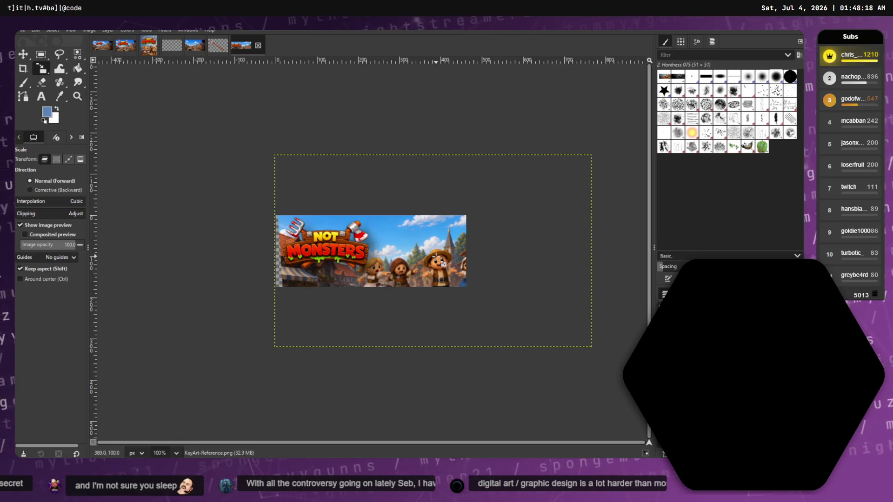
Shrink the key-art layer from its bottom-right corner.
left_click(424, 248)
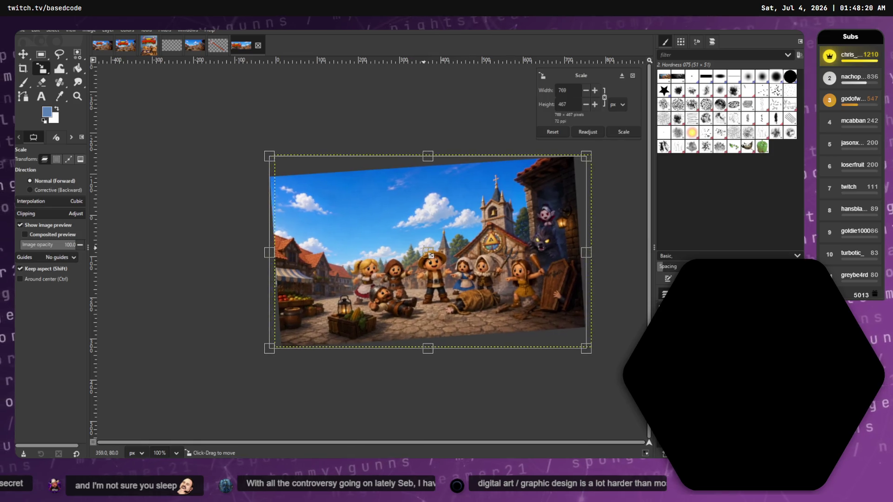
key("Escape")
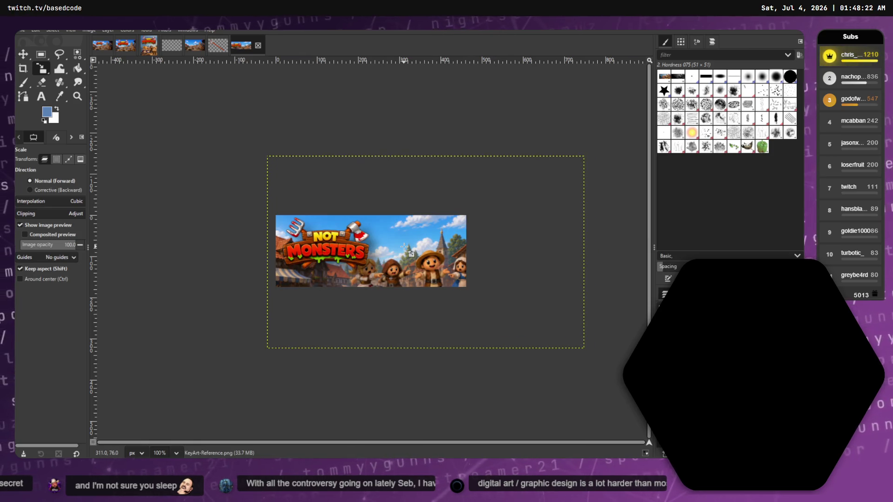
left_click(418, 256)
left_click_drag(586, 349, 539, 343)
key("Return")
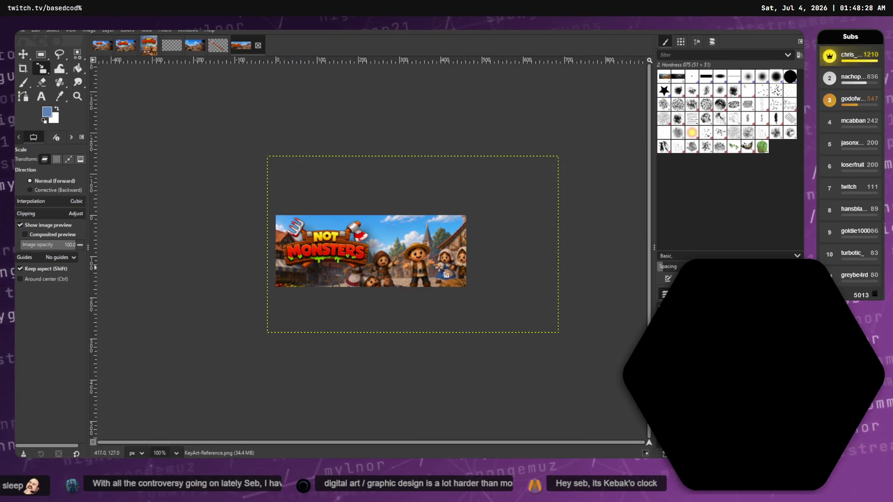
Check the key art's size in the scale preview, then shrink it proportionally again.
left_click(450, 274)
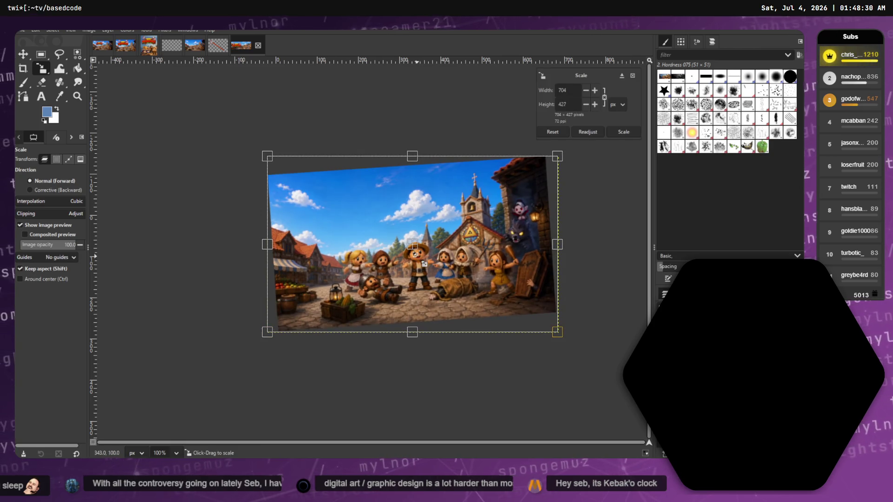
key("Escape")
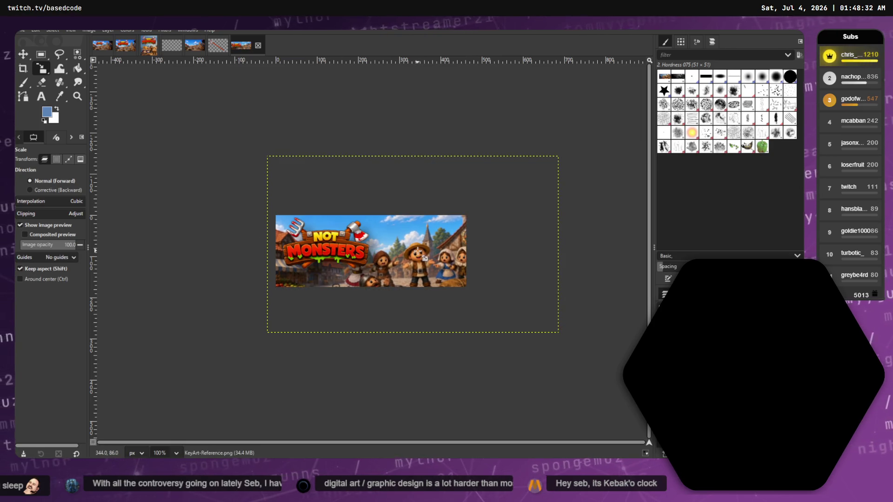
left_click(417, 252)
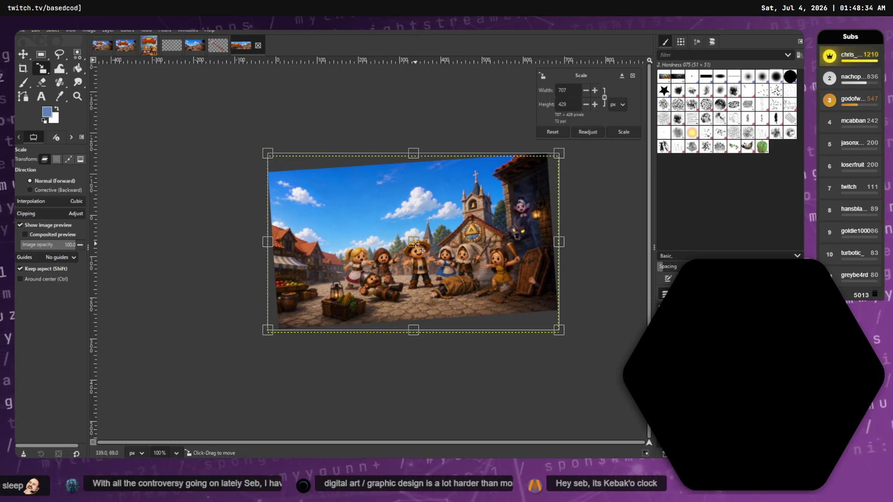
key("Escape")
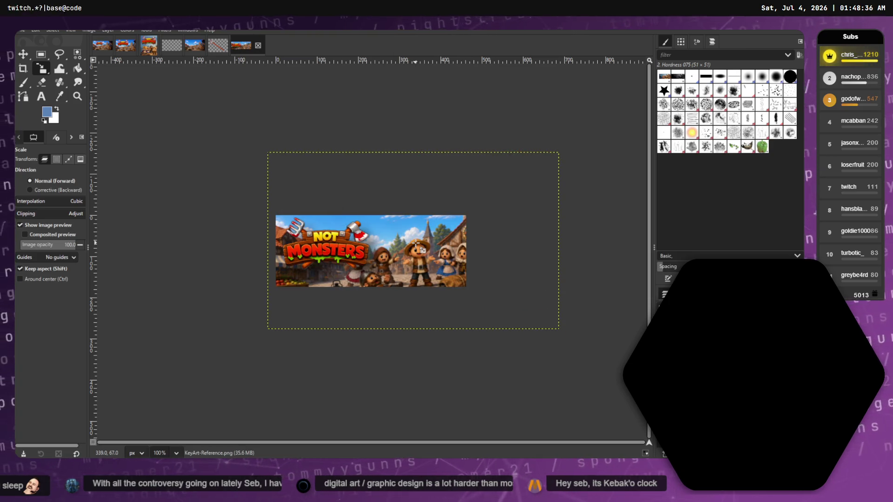
left_click(410, 246)
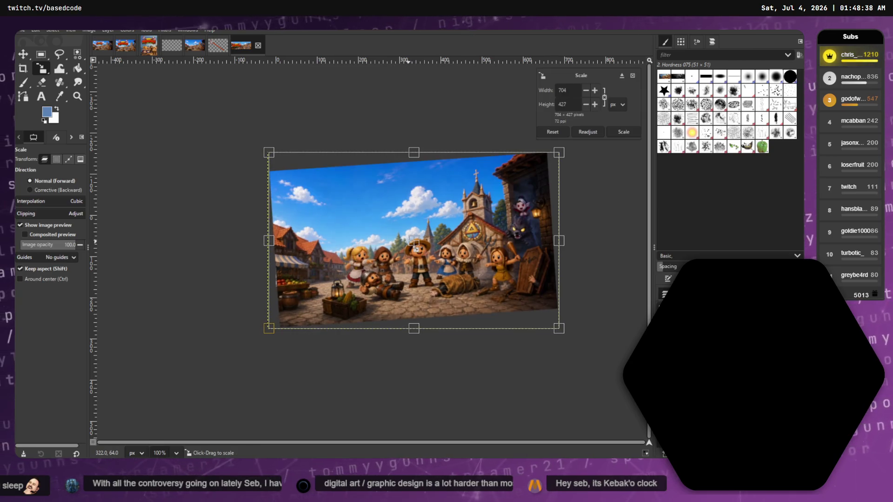
key("Escape")
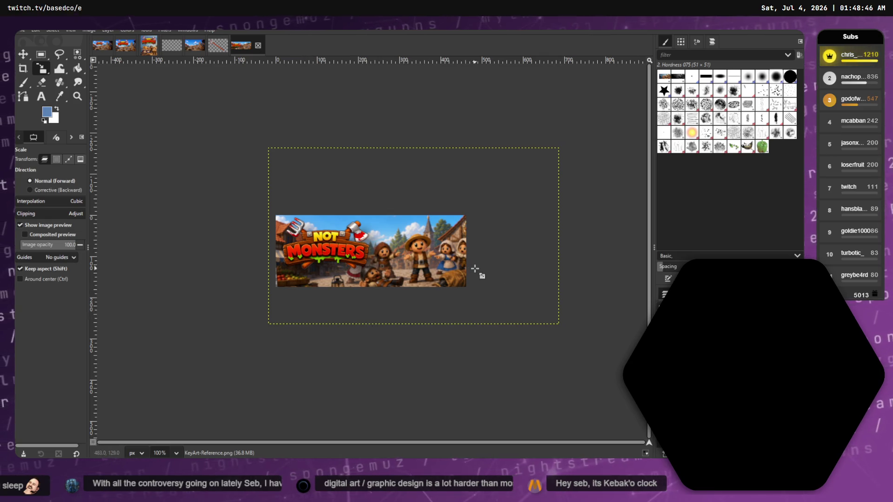
left_click_drag(466, 265, 439, 266)
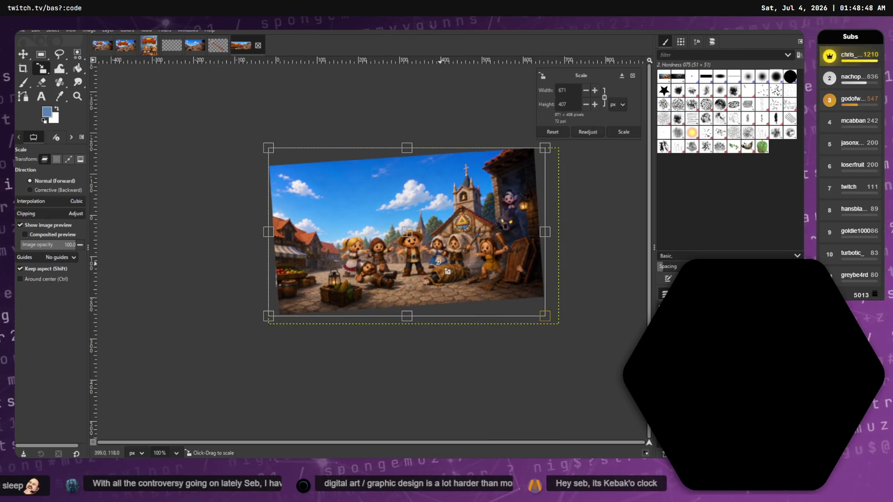
key("Return")
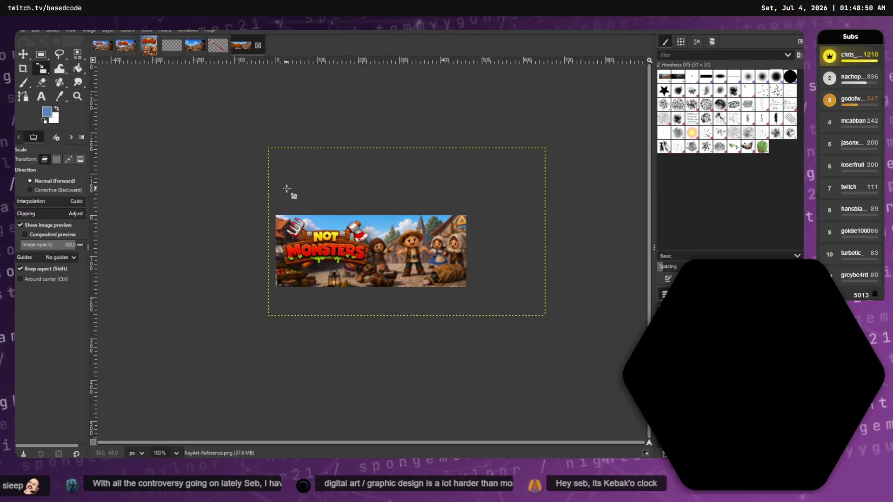
Scale the key art to about 656×398 and shift it slightly left and down.
left_click(288, 190)
left_click_drag(562, 255, 542, 253)
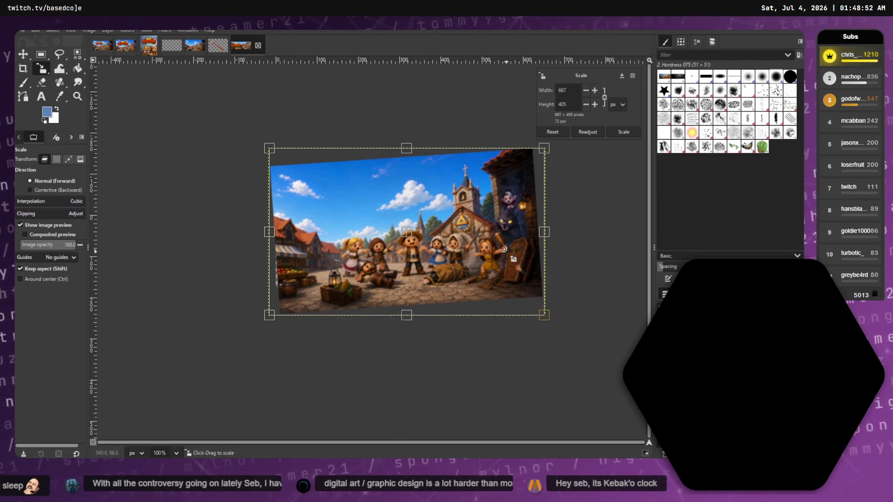
key("Return")
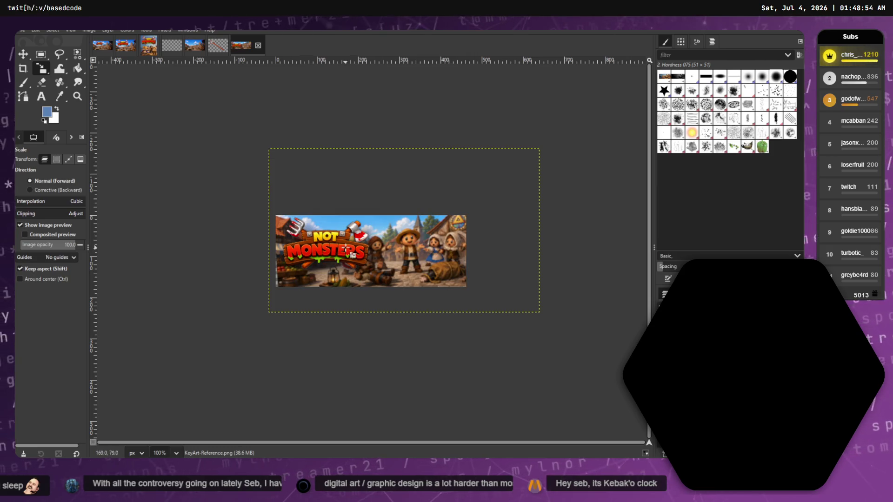
key("m")
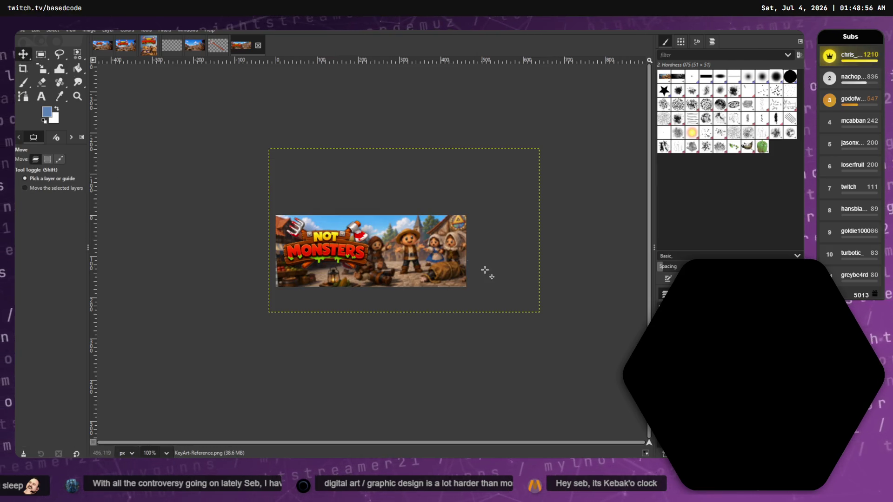
left_click_drag(442, 260, 440, 264)
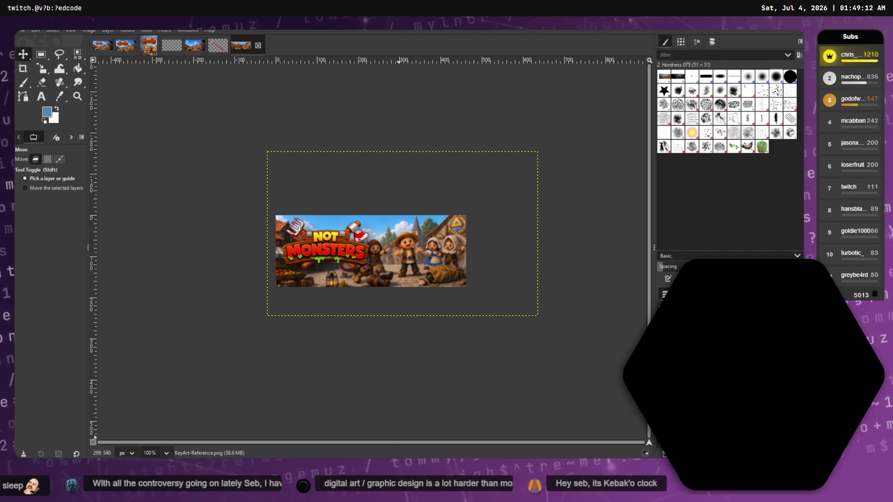
Bring in a fresh KeyArt-Reference.png copy and begin shrinking it to 839×472.
key("alt+Tab")
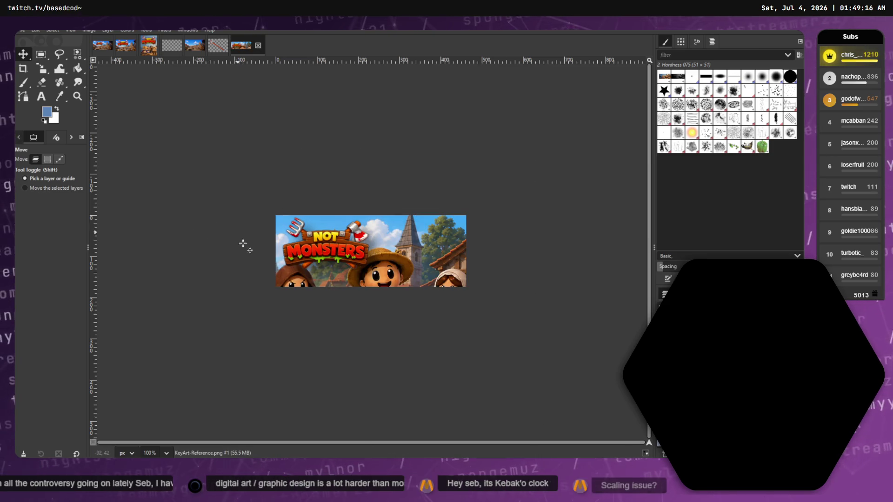
mouse_move(153, 126)
left_mouse_down()
mouse_move(342, 193)
mouse_move(289, 199)
mouse_move(429, 295)
mouse_move(142, 62)
mouse_move(181, 96)
left_mouse_up()
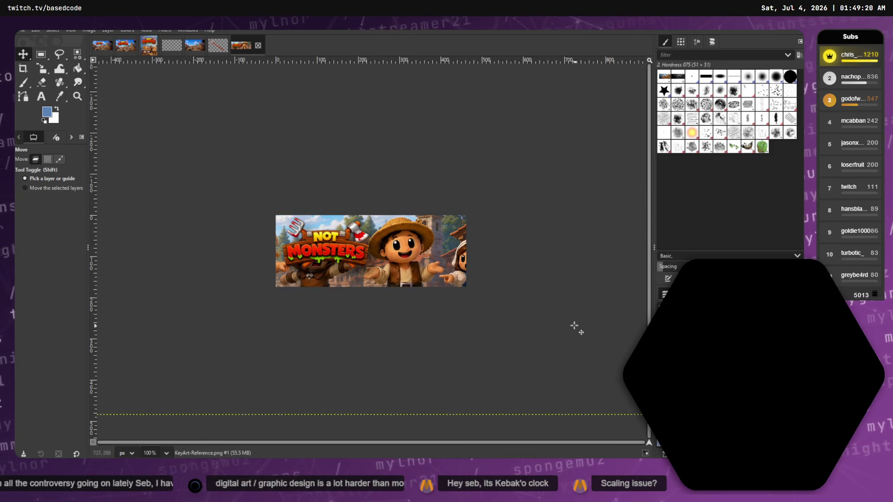
key("shift+s")
left_click(496, 285)
mouse_move(497, 285)
left_mouse_down()
mouse_move(605, 372)
mouse_move(392, 219)
left_mouse_up()
Shrink the key-art copy to about 673×379 and move it over the canvas centre.
left_click_drag(148, 178, 147, 173)
left_click_drag(171, 93, 192, 96)
mouse_move(256, 148)
left_mouse_down()
mouse_move(413, 254)
mouse_move(443, 363)
mouse_move(411, 259)
mouse_move(399, 252)
left_mouse_up()
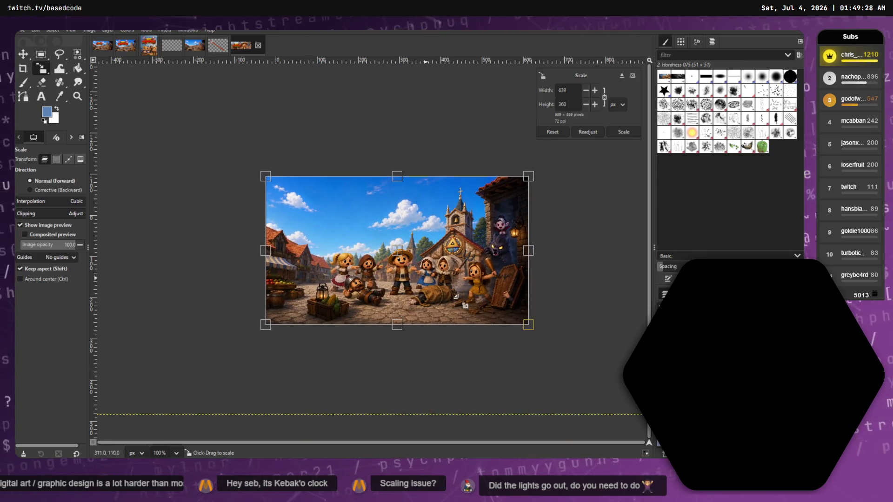
mouse_move(527, 322)
left_mouse_down()
mouse_move(428, 269)
mouse_move(421, 275)
mouse_move(541, 331)
left_mouse_up()
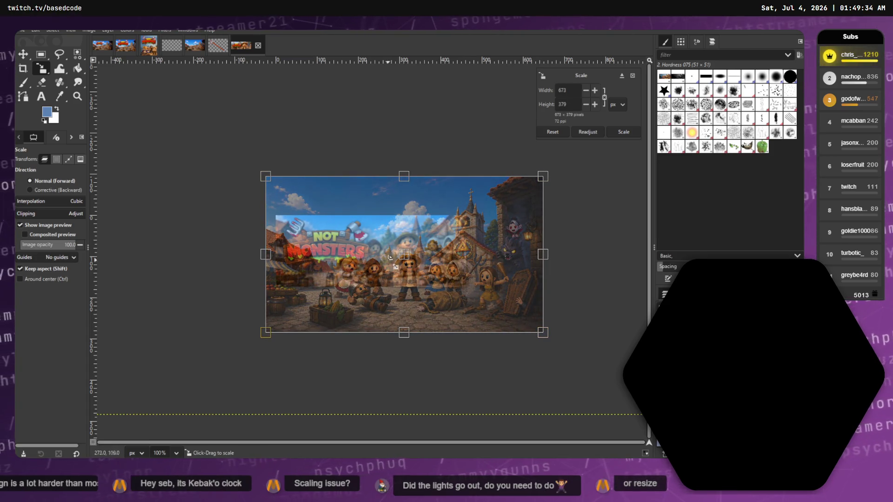
left_click_drag(412, 262, 413, 240)
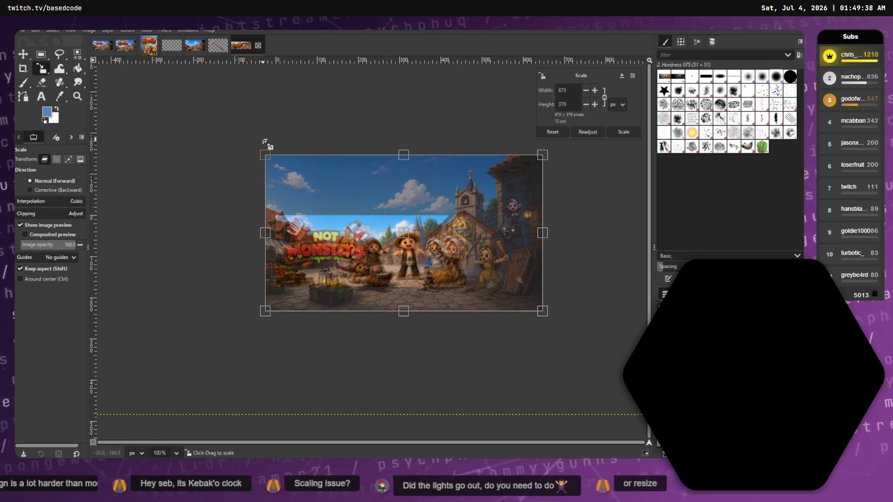
left_click(50, 68)
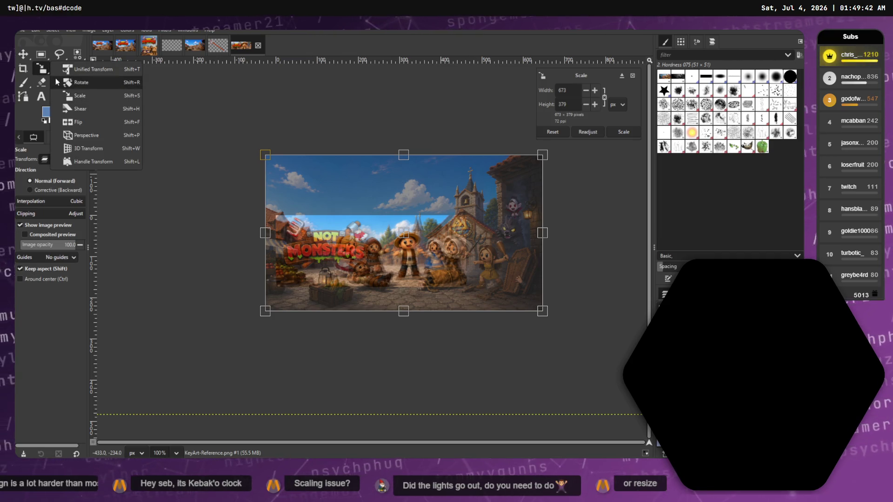
Rotate the new key-art layer by about -2.34 degrees with the Rotate tool.
left_click(57, 82)
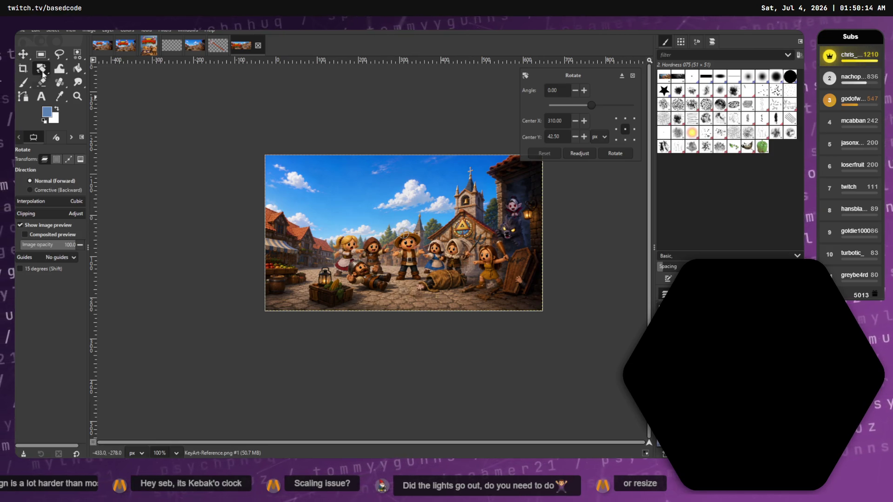
left_click(44, 71)
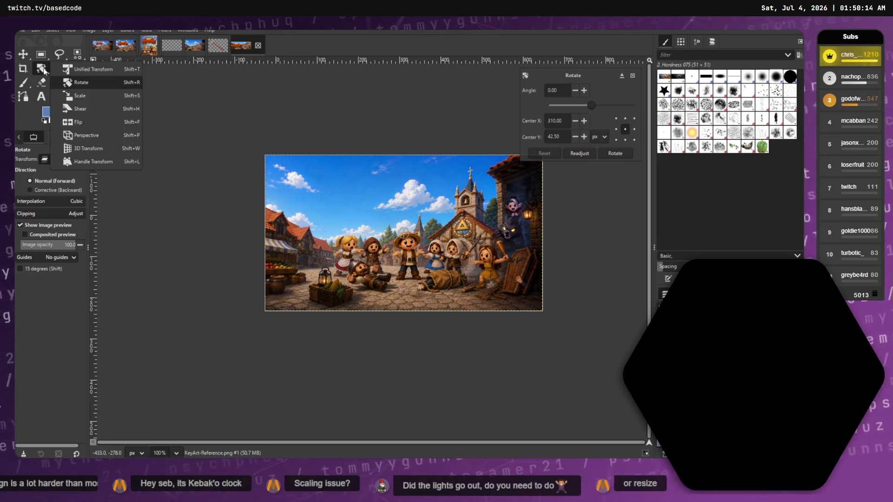
left_click(96, 84)
left_click_drag(264, 152, 255, 157)
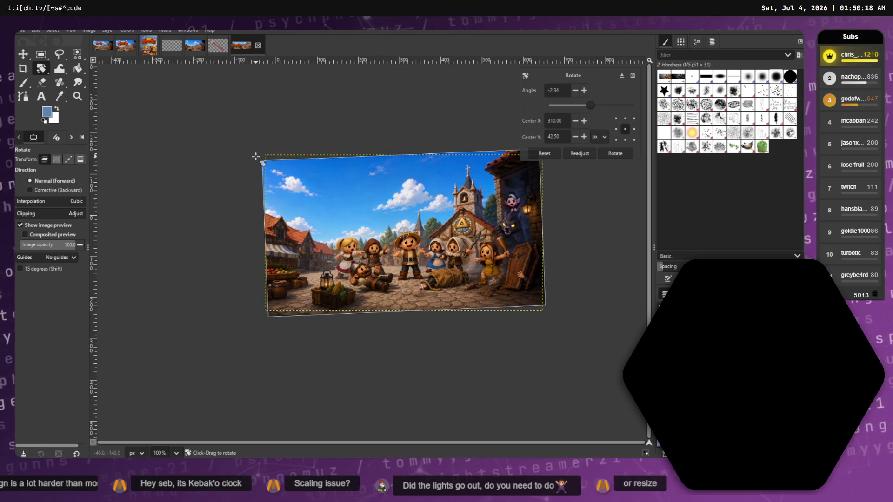
key("Escape")
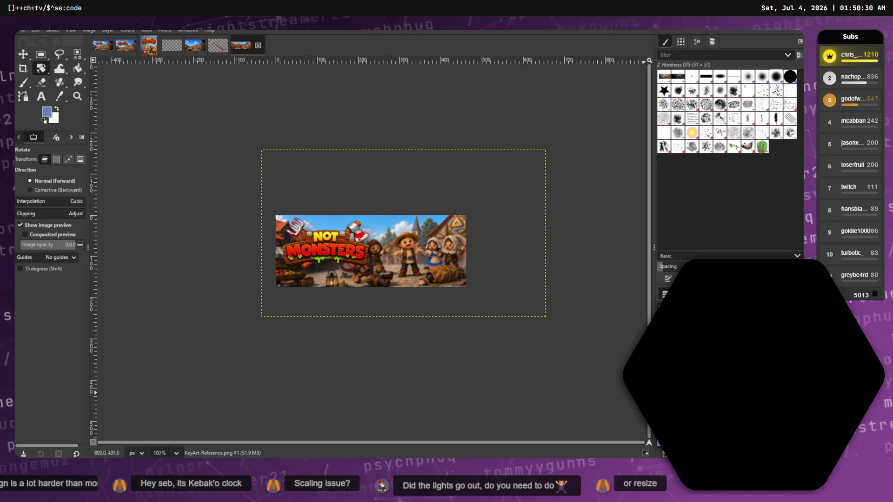
Nudge the layer slightly right and up, then toggle the village scene layer to compare versions.
key("m")
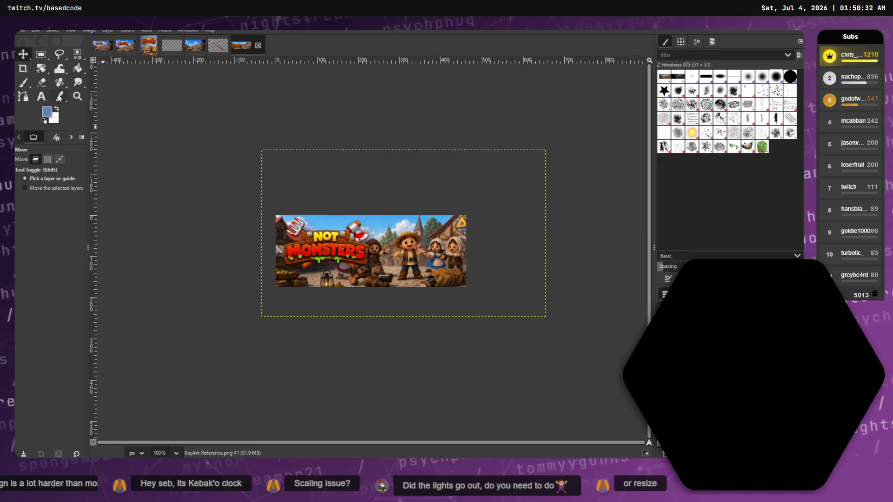
left_click_drag(432, 260, 435, 260)
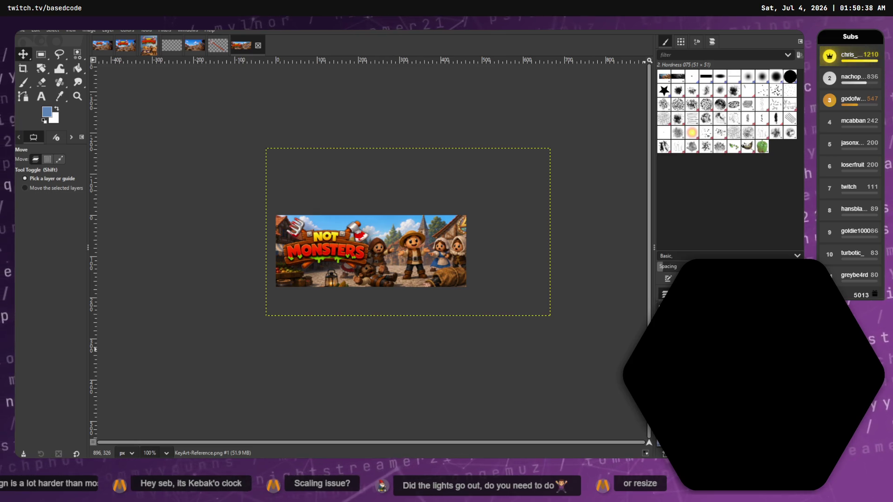
left_click(664, 325)
left_click(664, 326)
left_click(664, 325)
left_click(664, 326)
left_click(664, 326)
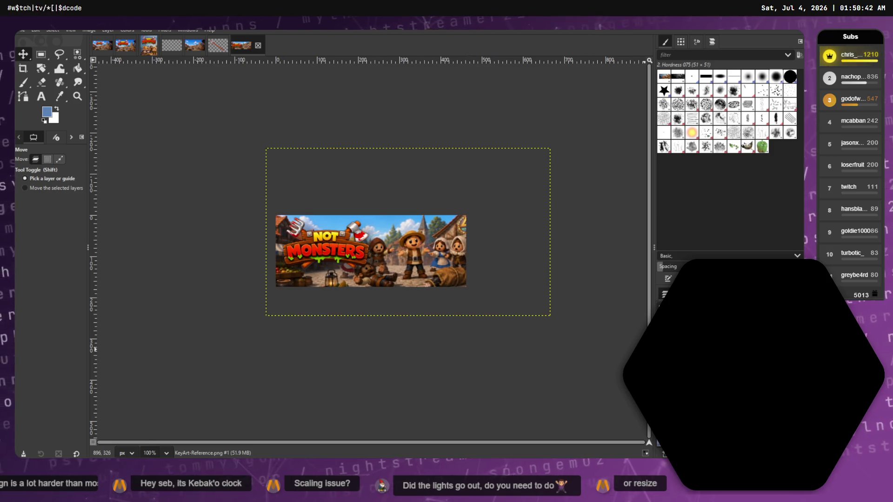
left_click(664, 326)
left_click(664, 326)
Resize the other layer to the full image bounds with Layer to Image Size, then pick the Paintbrush.
left_click(653, 326)
right_click(653, 326)
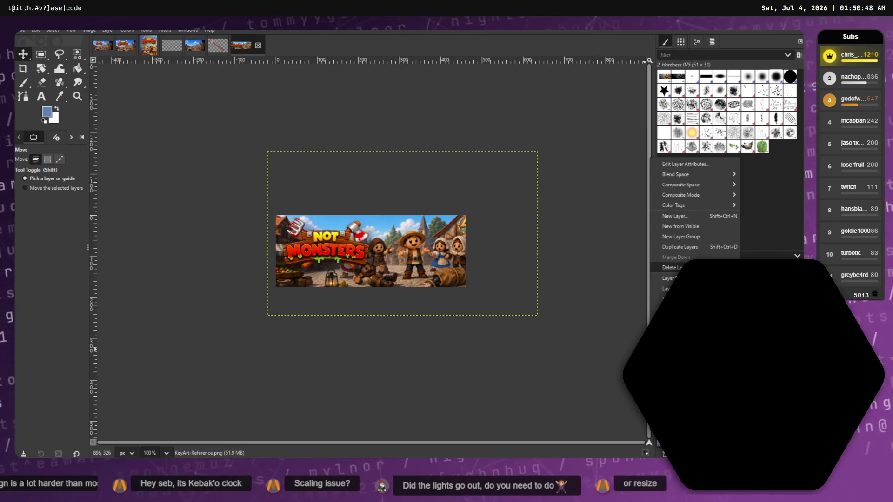
left_click(669, 288)
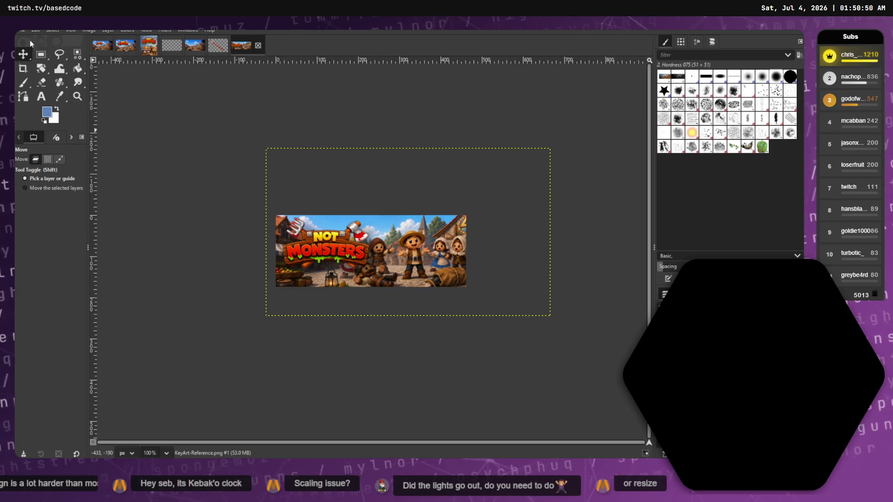
left_click(21, 30)
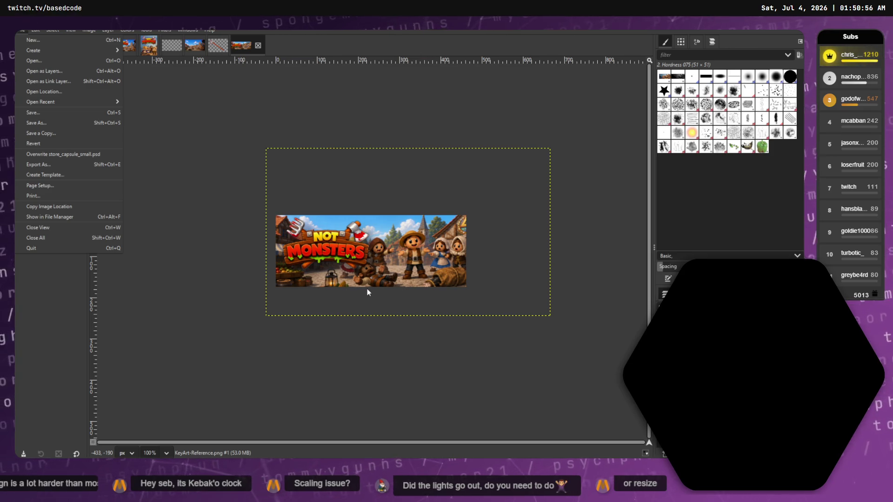
left_click(149, 51)
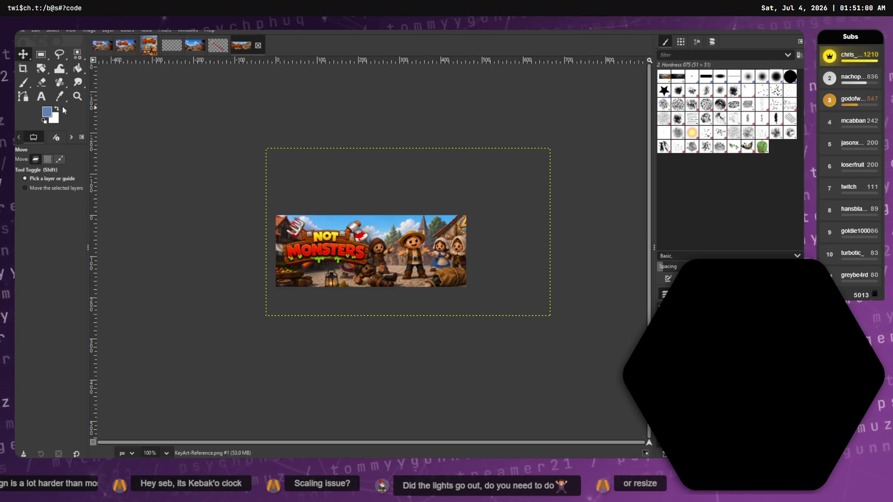
left_click(29, 85)
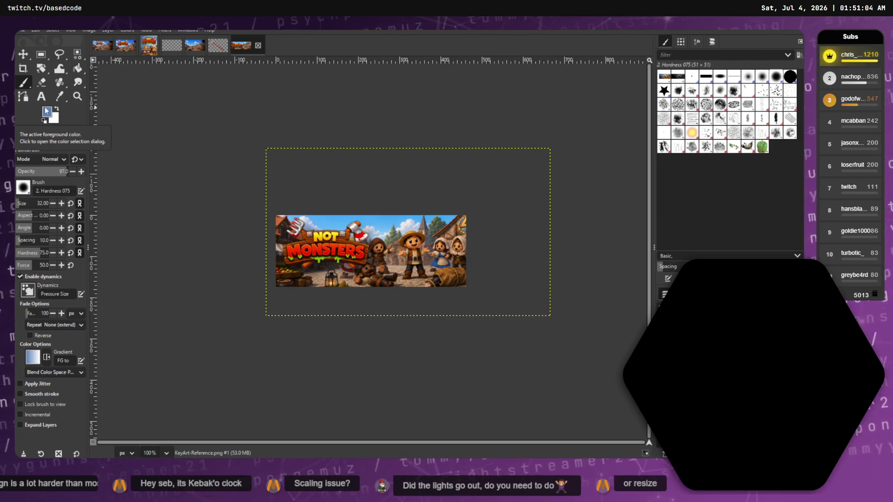
Add a new transparent layer and enlarge the brush to about 207, painting in white.
key("shift+ctrl+n")
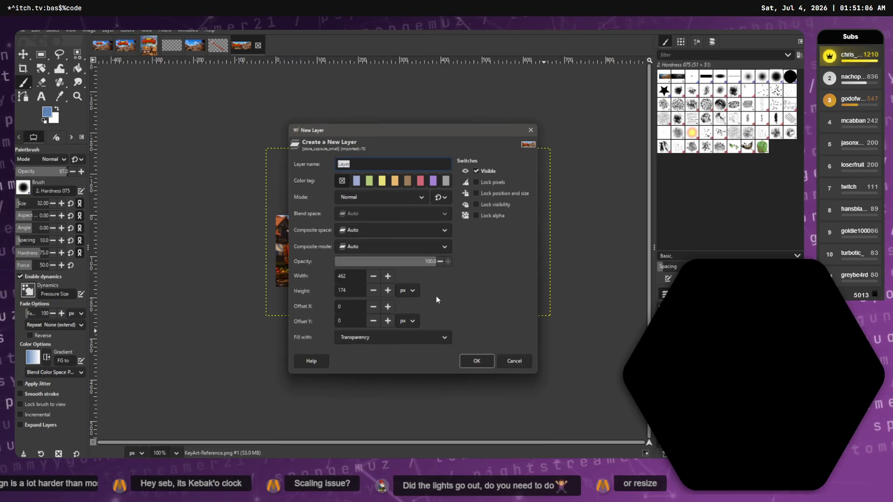
left_click(484, 360)
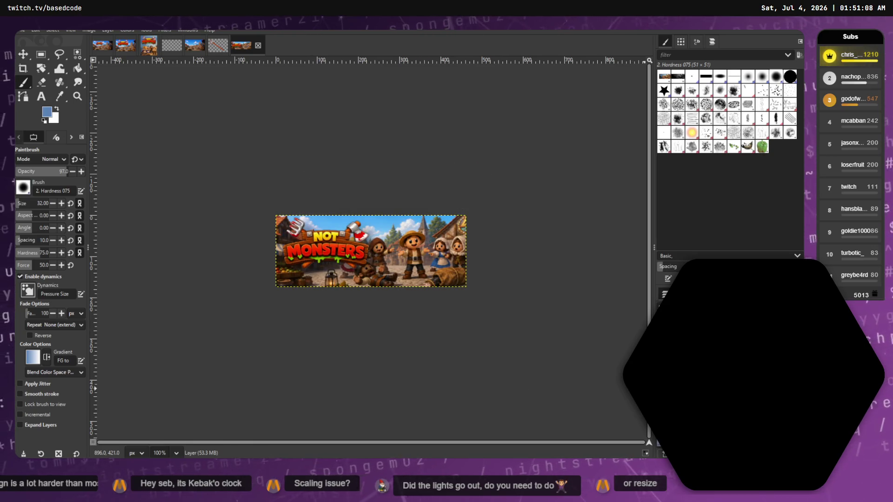
key("bracketright")
key("bracketright")
key("bracketright")
key("bracketright")
key("bracketright")
key("bracketright")
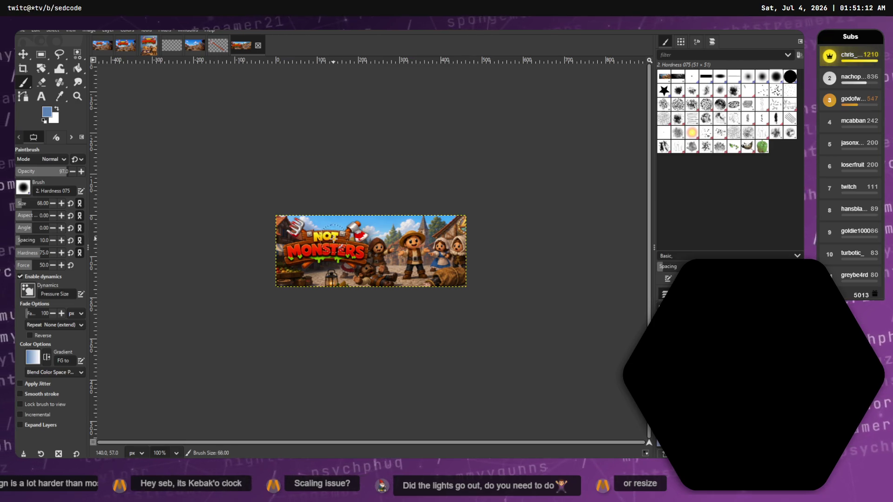
key("bracketright")
key("bracketright")
key("bracketright")
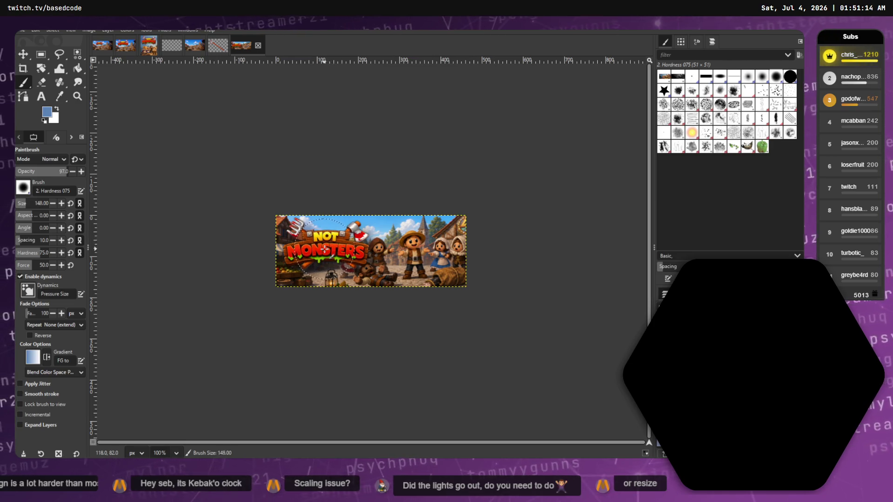
key("bracketright")
key("bracketright")
key("bracketright")
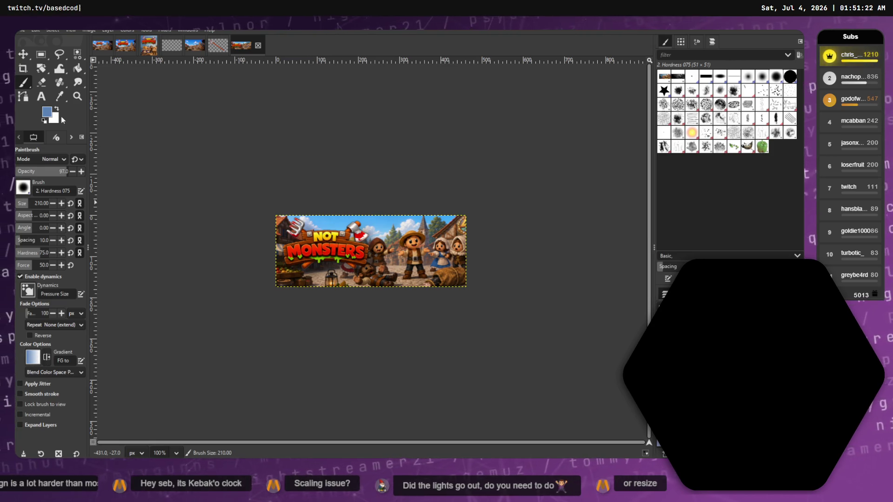
key("x")
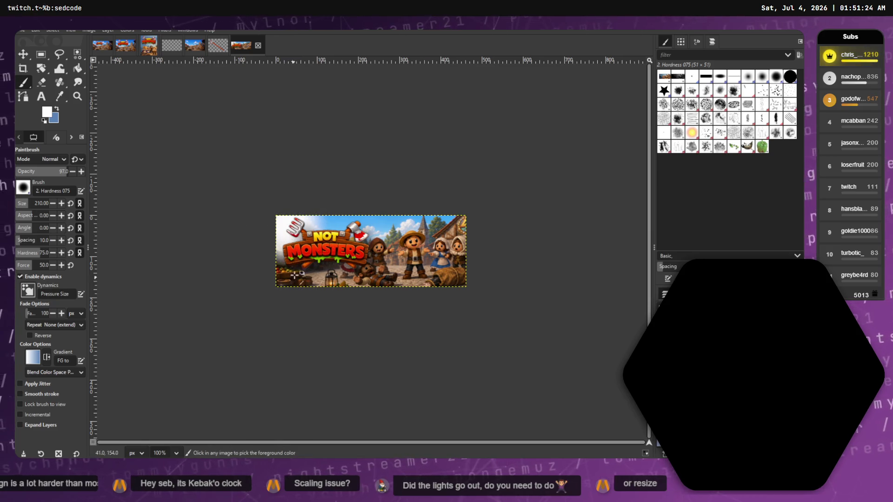
key("ctrl+z")
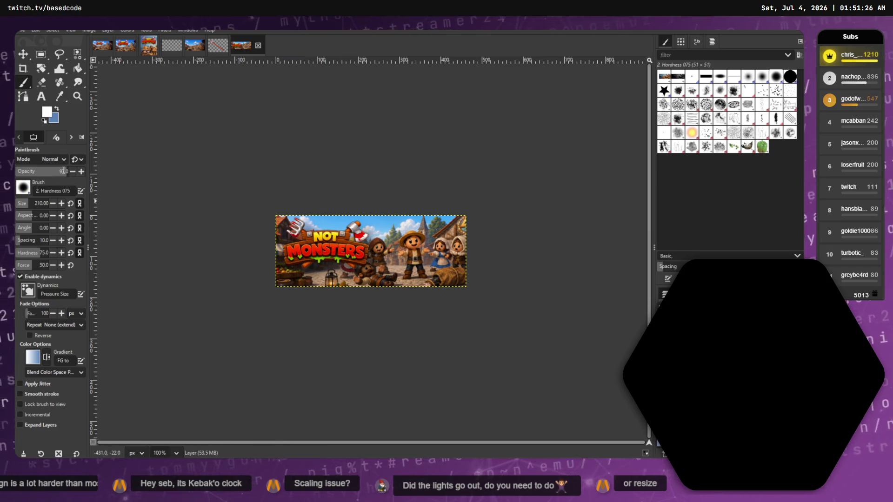
Try faint white glow dabs under the logo at brush opacity 21, then 12.
left_click_drag(40, 172, 27, 173)
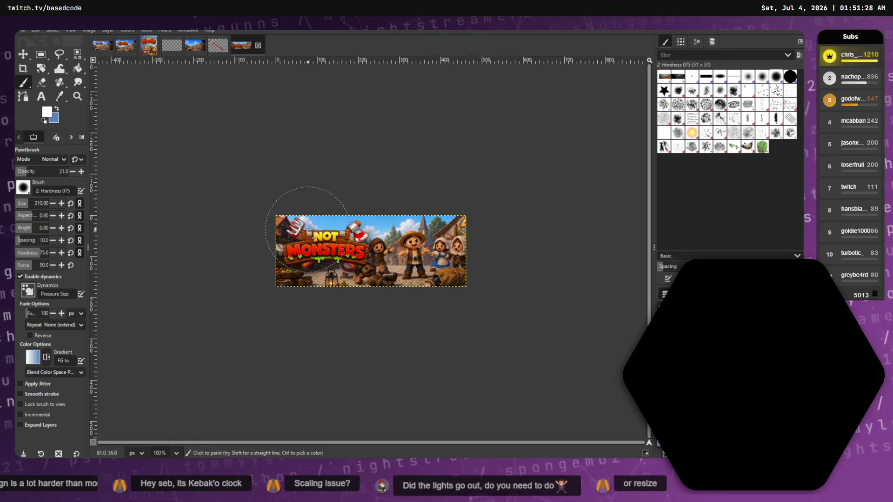
left_click(279, 244)
key("ctrl+z")
left_click(315, 245)
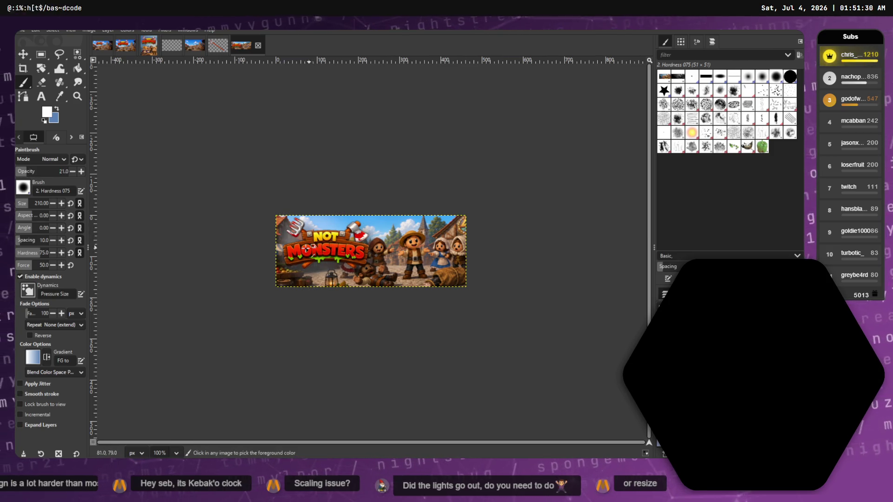
key("ctrl+z")
left_click(311, 253)
key("ctrl+z")
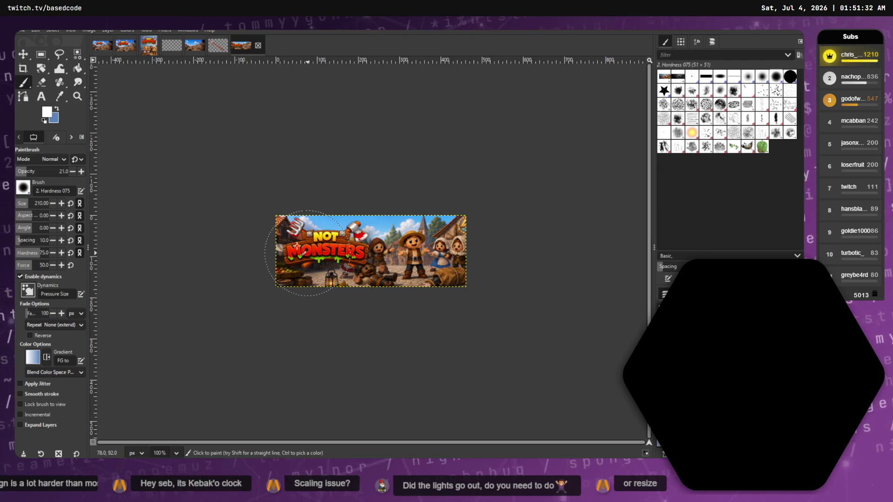
left_click_drag(26, 172, 20, 173)
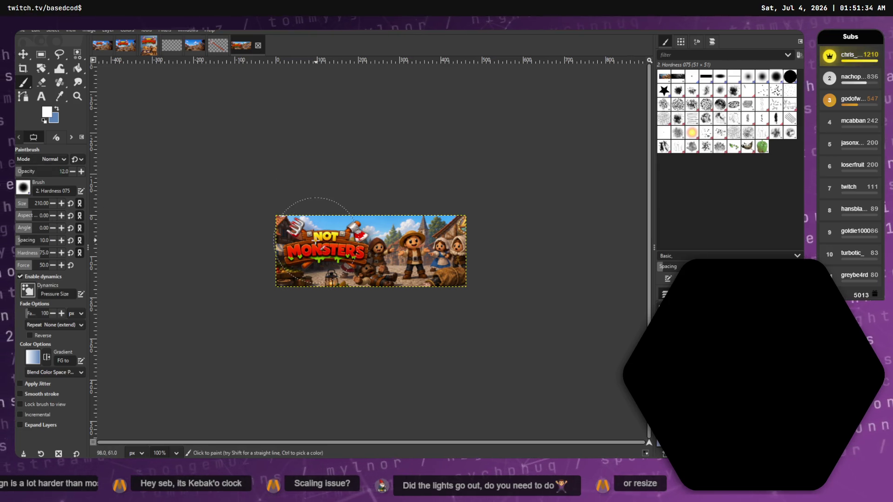
left_click(304, 251)
key("ctrl+z")
left_click(324, 249)
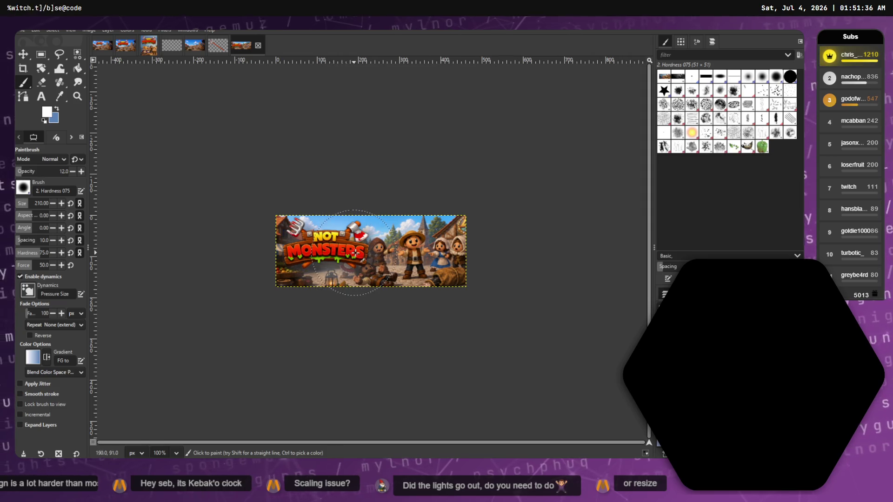
key("ctrl+z")
left_click(343, 238)
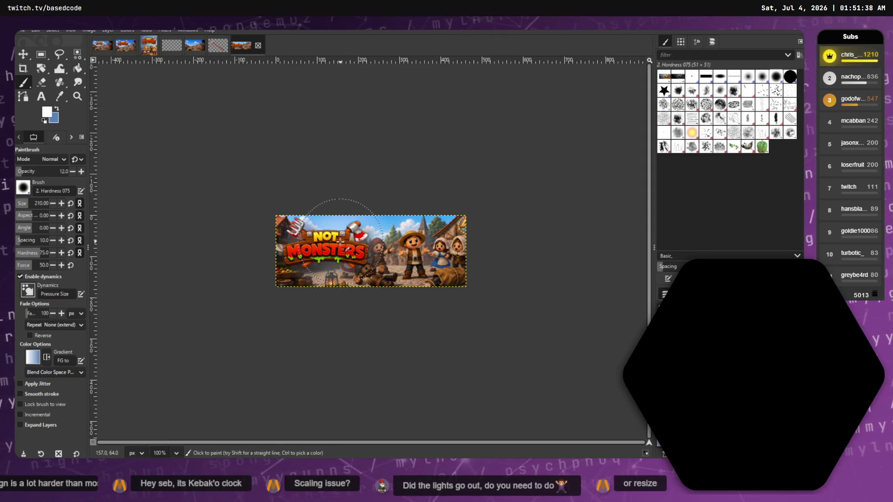
left_click(289, 254)
Undo the white glow dabs and several earlier steps.
key("ctrl+z")
key("ctrl+z")
key("ctrl+z")
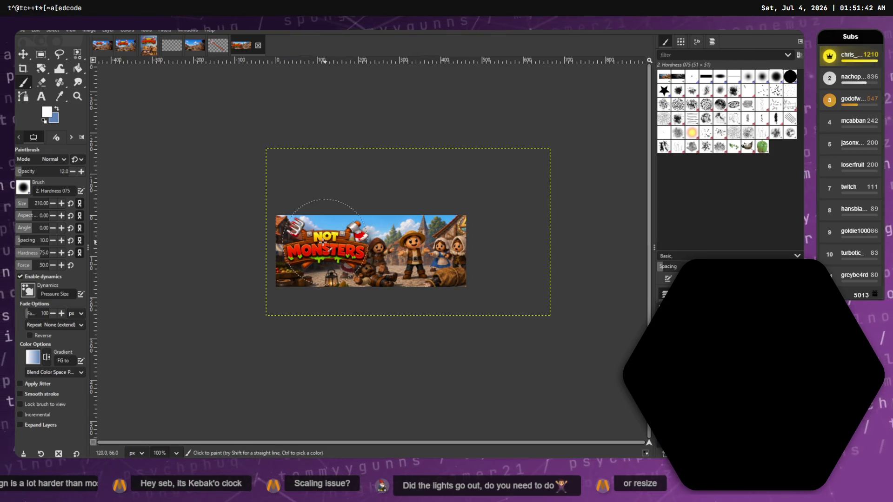
key("ctrl+z")
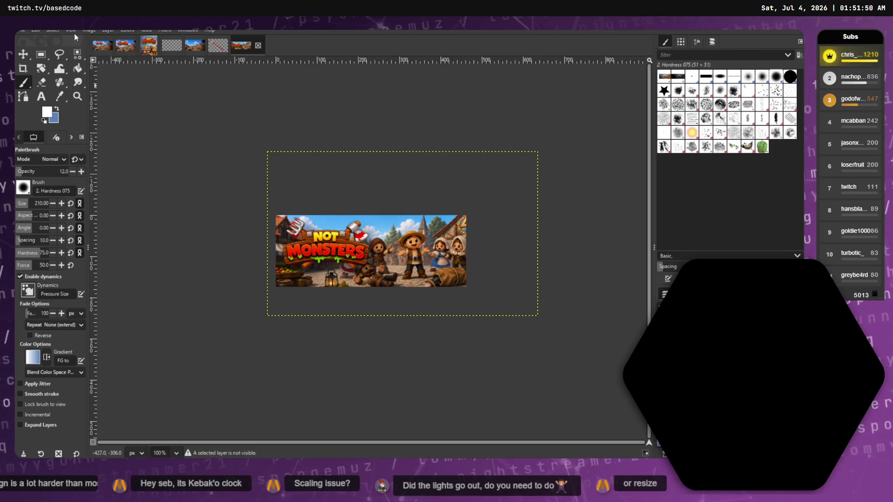
left_click(40, 31)
left_click(61, 54)
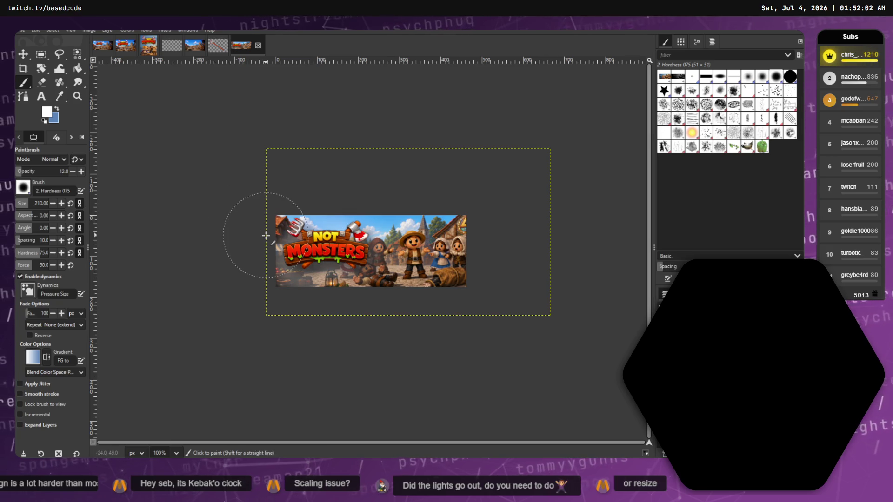
left_click(36, 30)
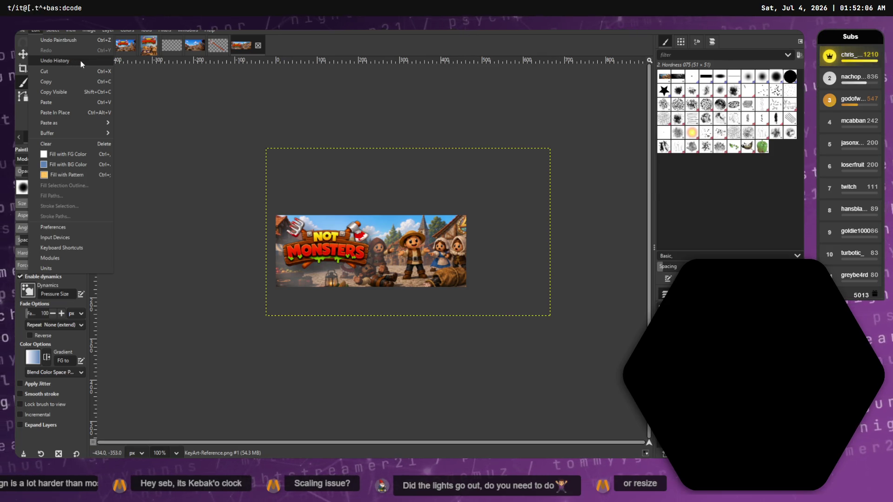
left_click(81, 41)
key("ctrl+z")
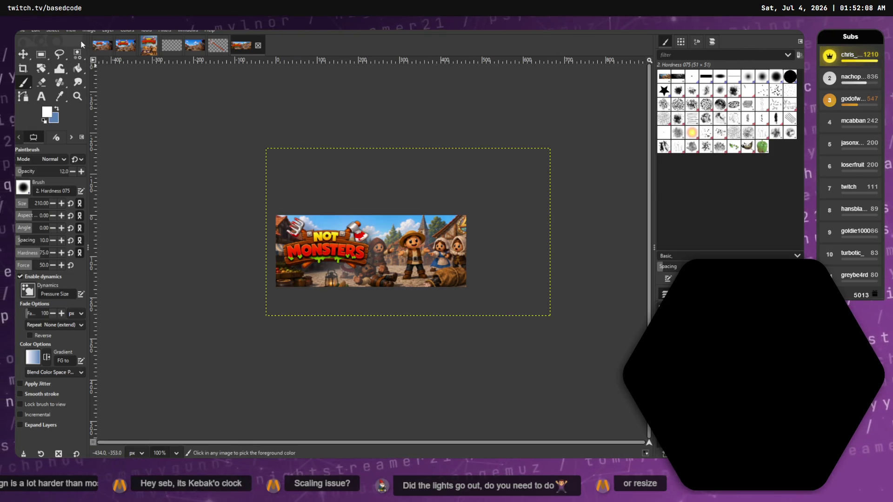
key("ctrl+z")
key("ctrl+z")
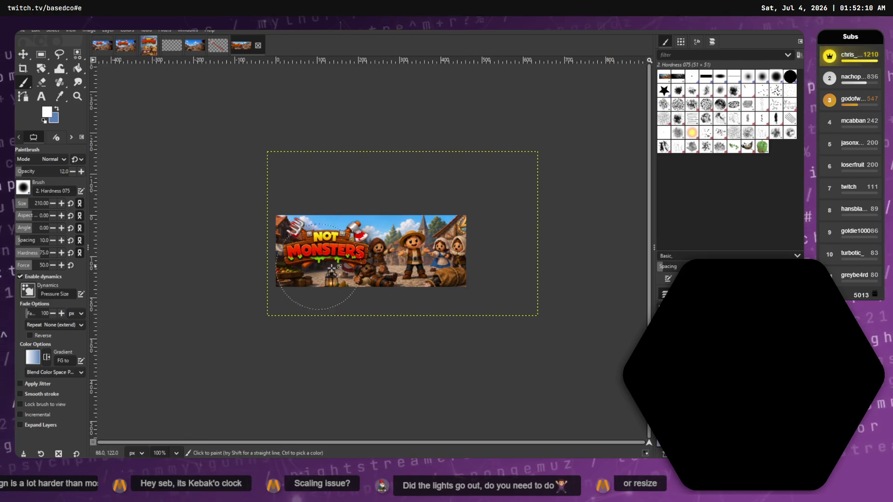
Reduce the brush to 153, fit the layer to the image size, and add a new layer.
key("bracketleft")
key("bracketleft")
key("bracketleft")
key("bracketleft")
key("bracketleft")
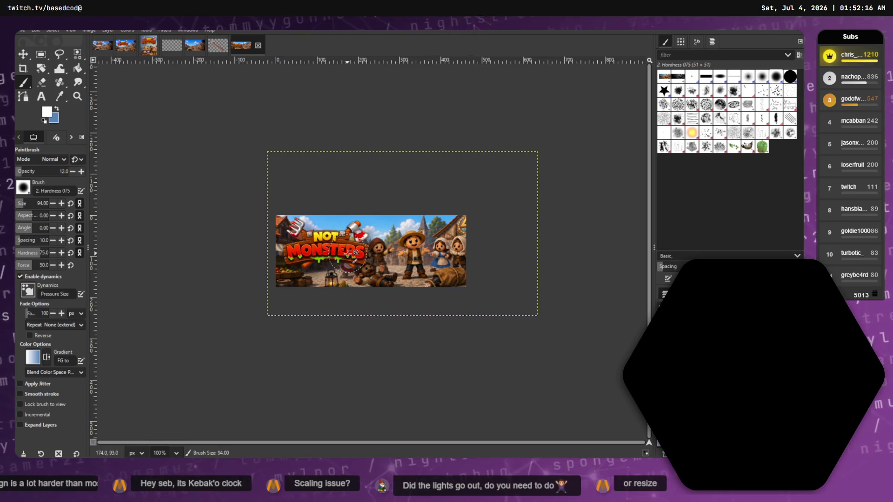
right_click(643, 161)
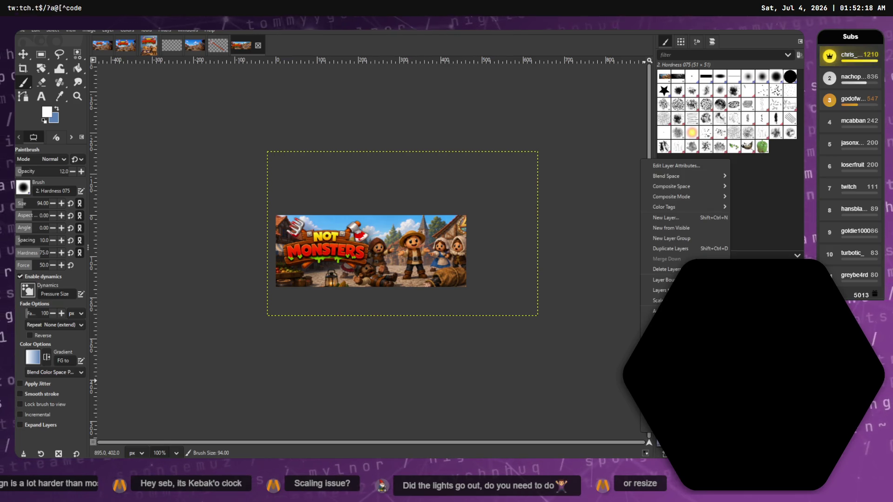
left_click(660, 290)
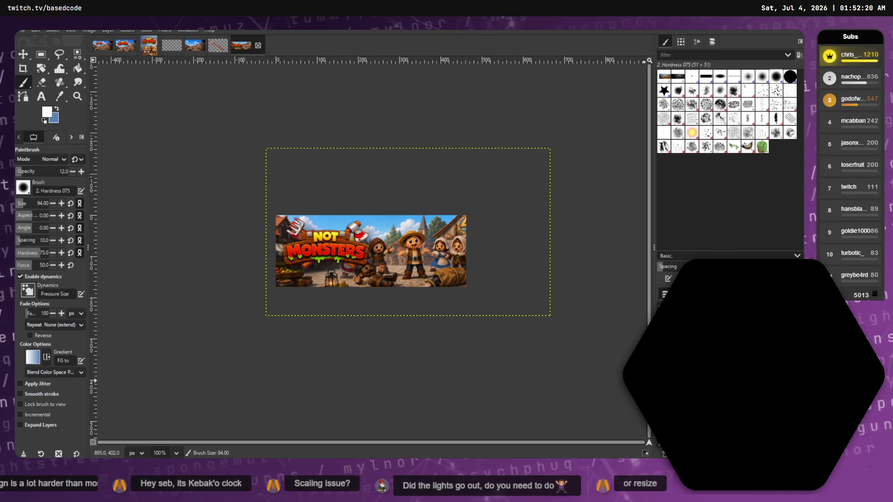
key("ctrl+shift+n")
left_click(473, 362)
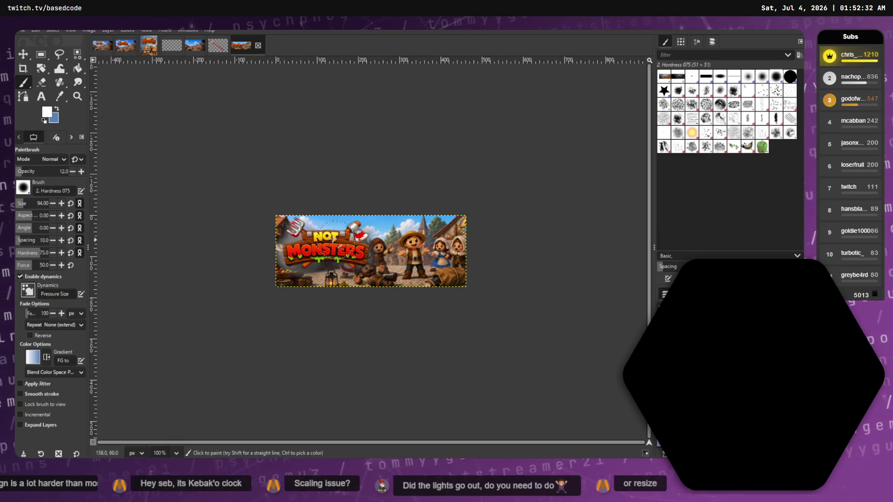
Paint a faint light stroke below MONSTERS, undo it, and start another new layer.
mouse_move(335, 260)
left_mouse_down()
mouse_move(369, 261)
mouse_move(282, 279)
left_mouse_up()
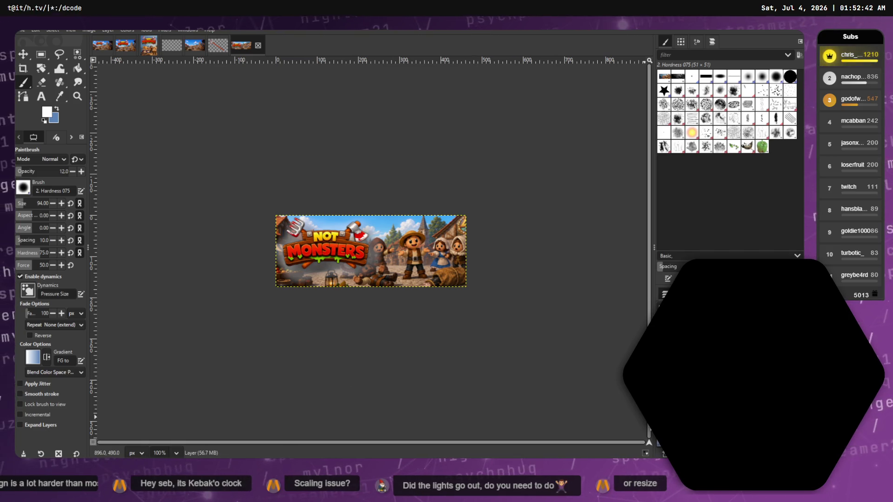
key("ctrl+z")
key("shift+ctrl+n")
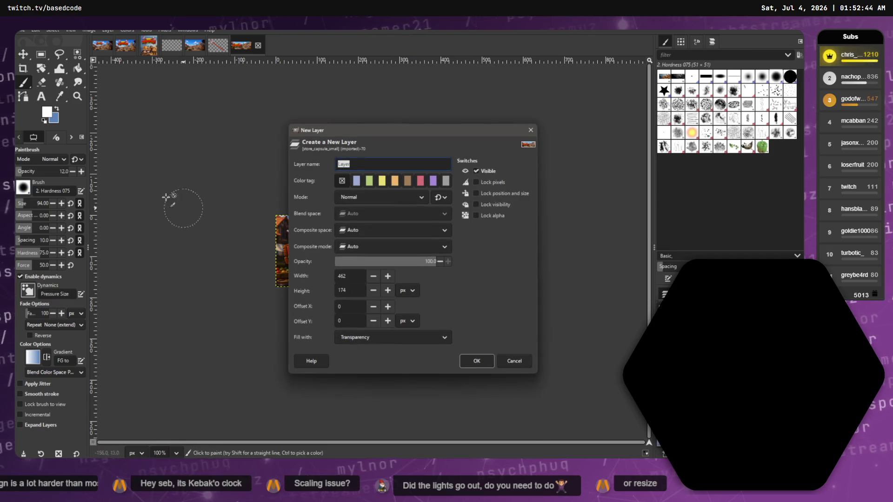
Add the new transparent layer and set the foreground colour to black.
left_click(475, 361)
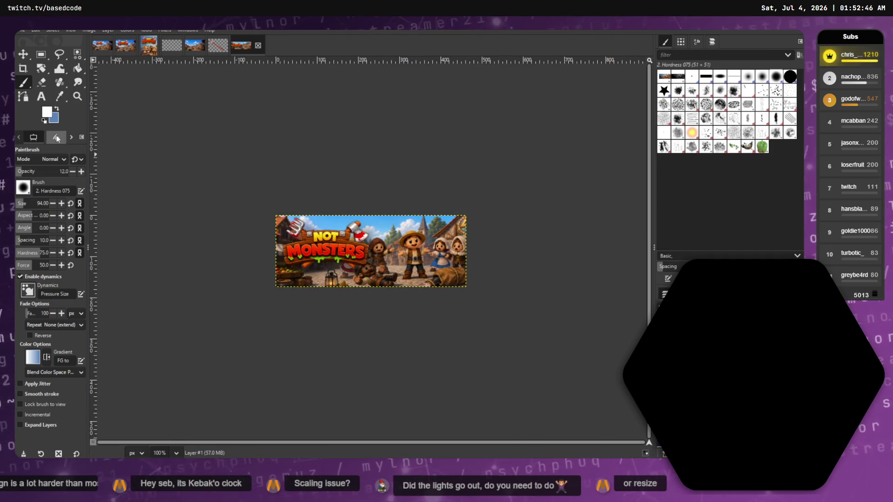
key("x")
key("x")
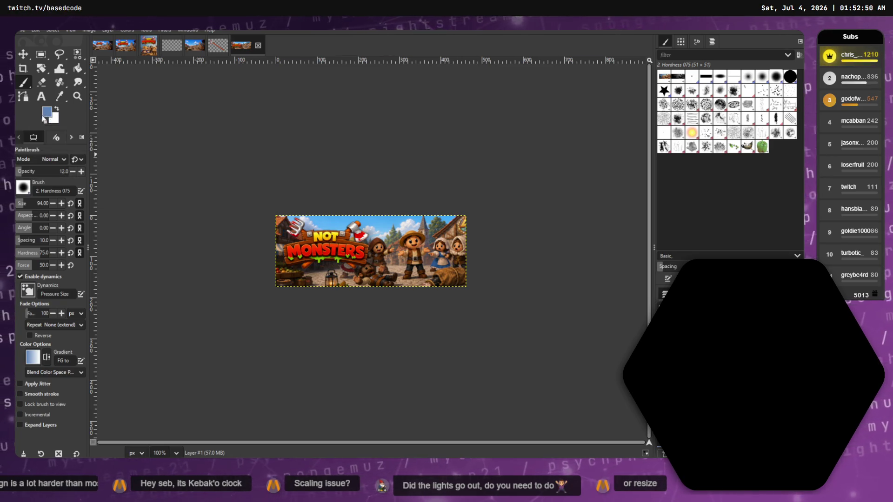
left_click(47, 116)
left_click_drag(54, 135, 87, 225)
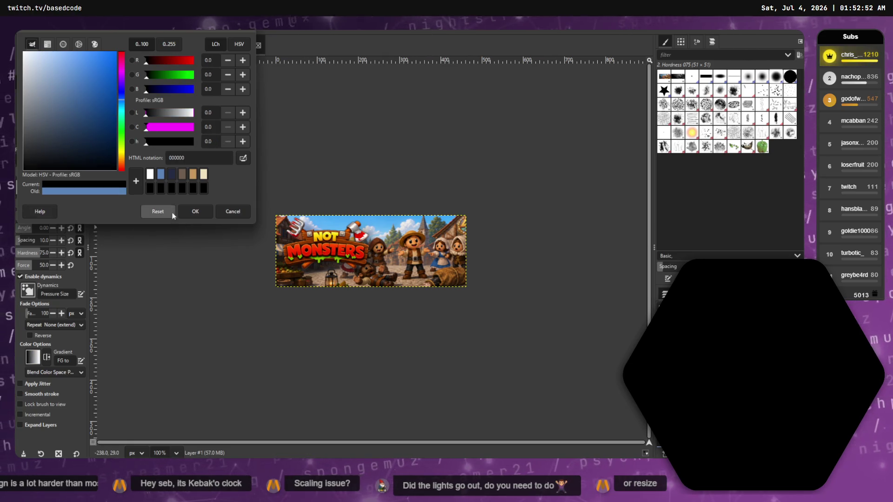
left_click(195, 212)
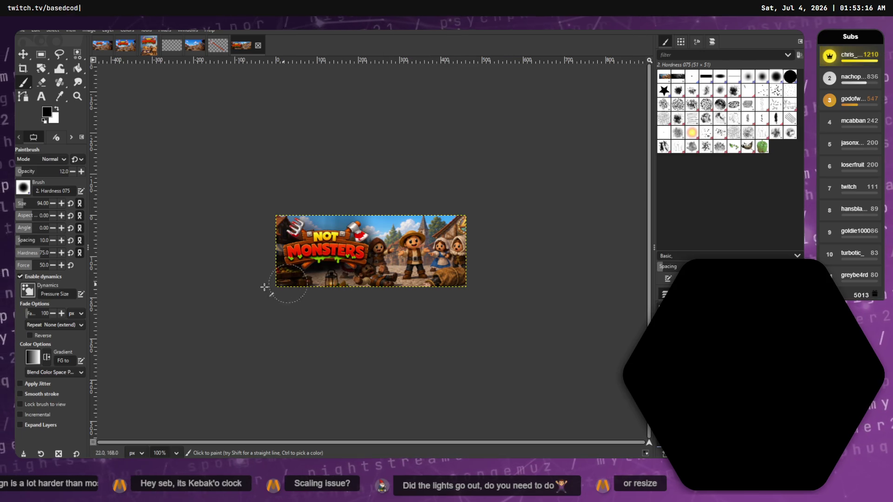
Pick the Eraser, undo the last erase, and clear the small elliptical selection.
key("e")
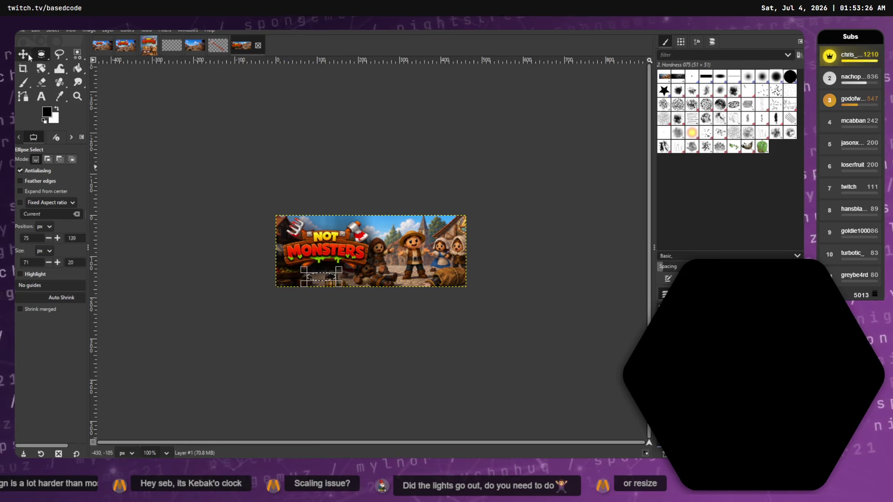
left_click(61, 84)
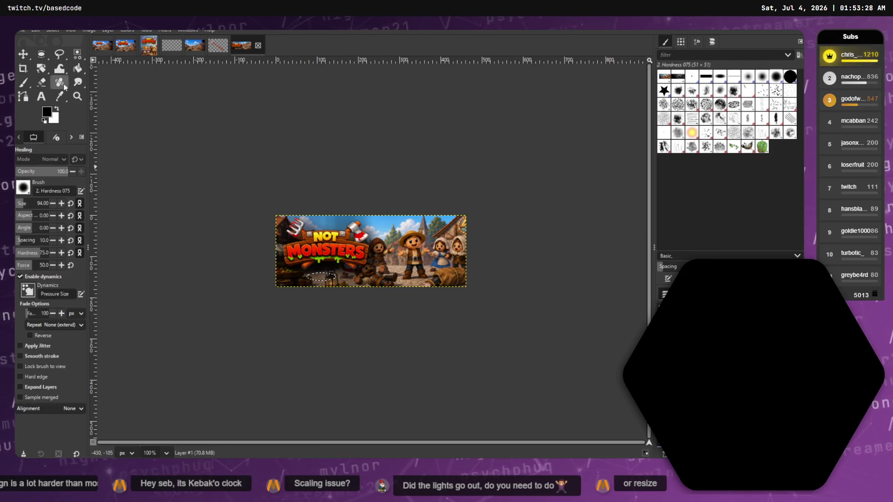
left_click(42, 84)
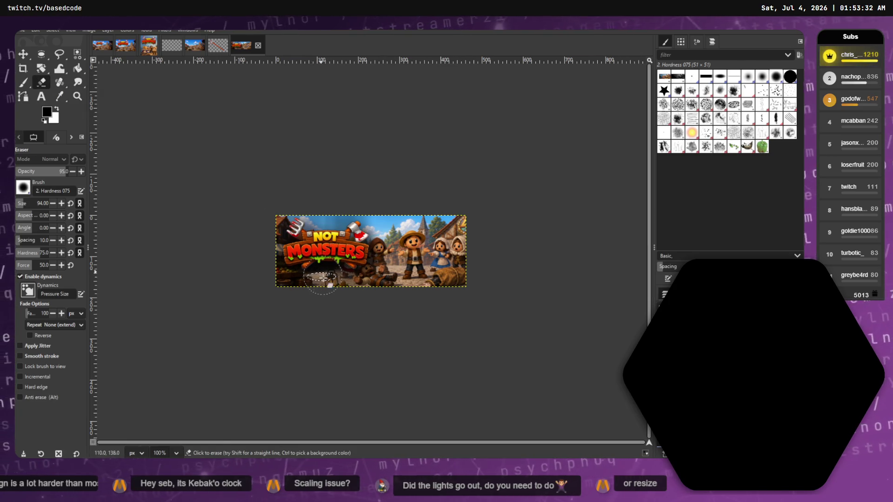
left_click(35, 30)
left_click(43, 40)
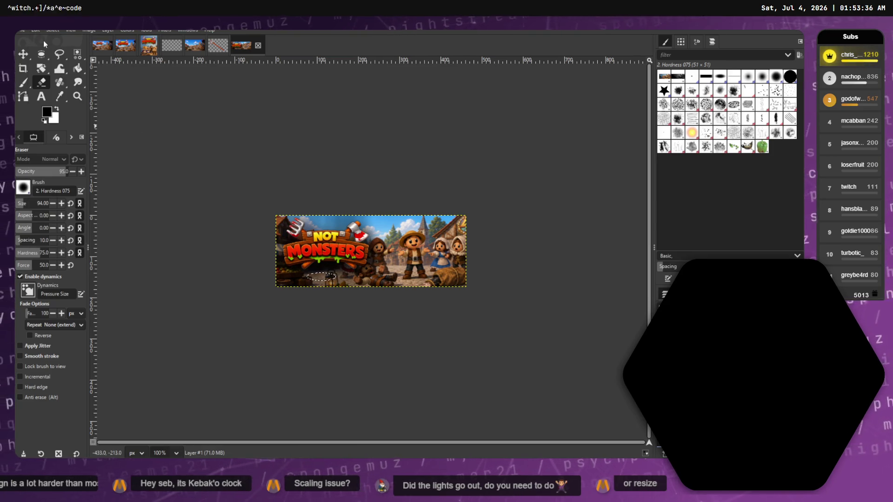
left_click(44, 31)
left_click(61, 48)
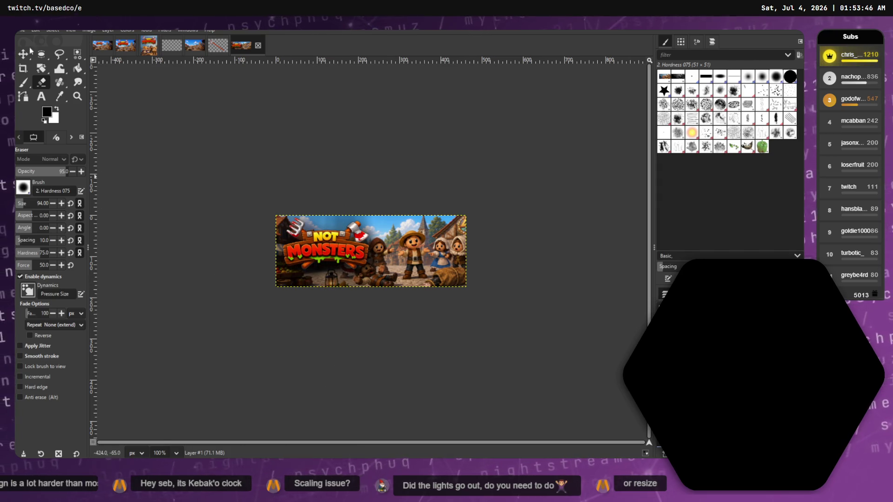
Lower the eraser opacity to 56 and partly erase the shading below the characters.
left_click_drag(61, 171, 45, 171)
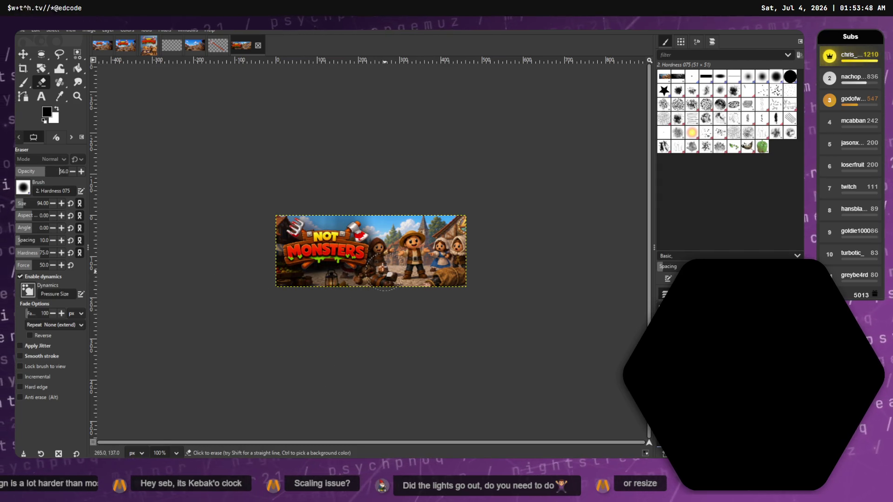
left_click_drag(371, 242, 346, 274)
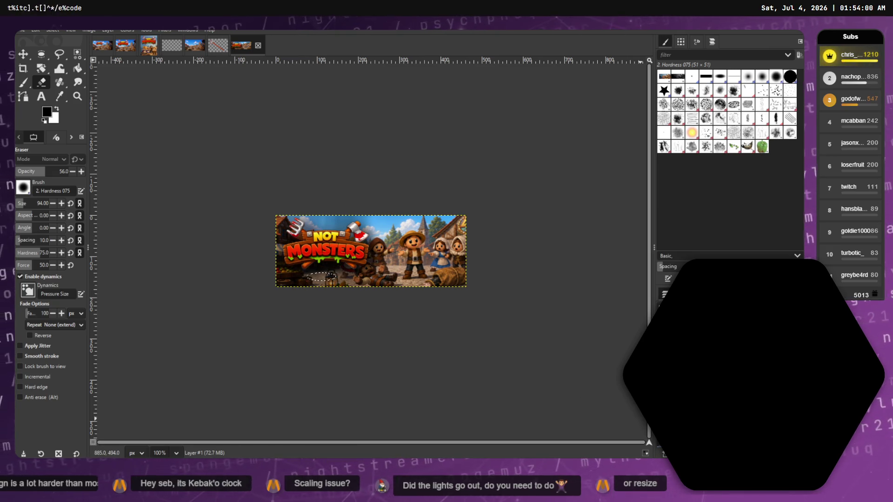
right_click(644, 157)
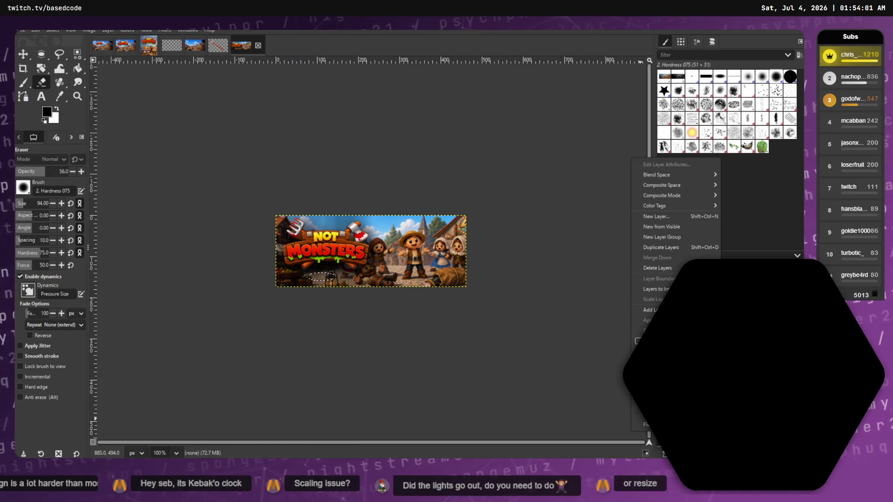
Delete the shading layer, then try a dark-to-white gradient across the banner and undo it.
left_click(660, 270)
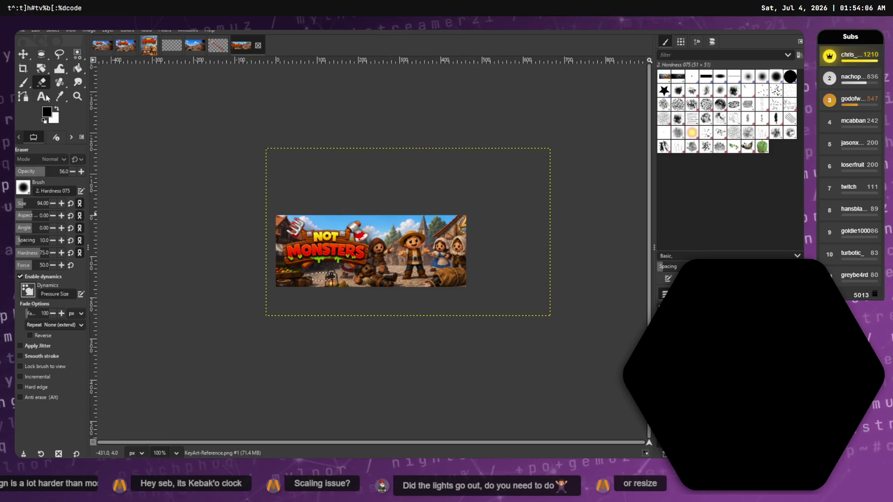
left_click(77, 54)
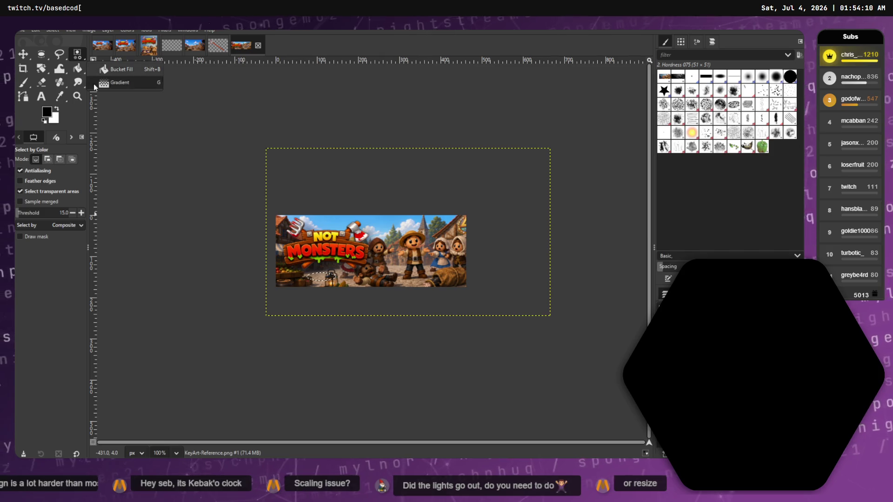
left_click(116, 82)
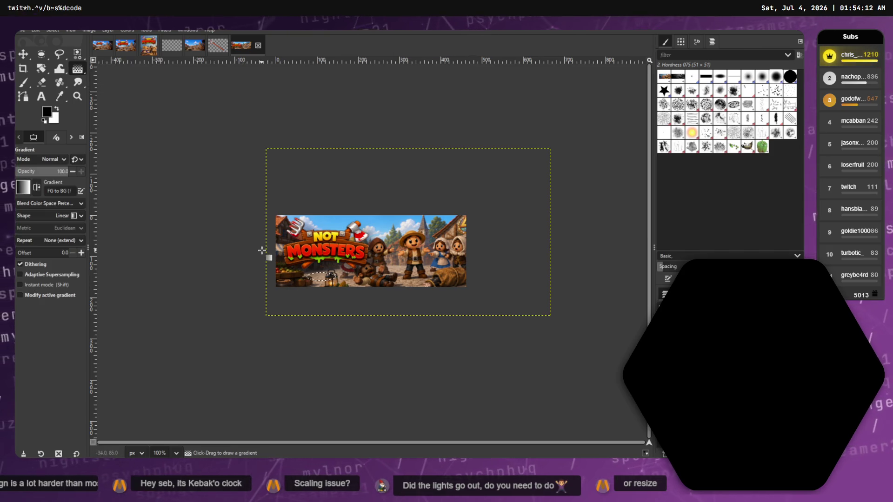
left_click(53, 31)
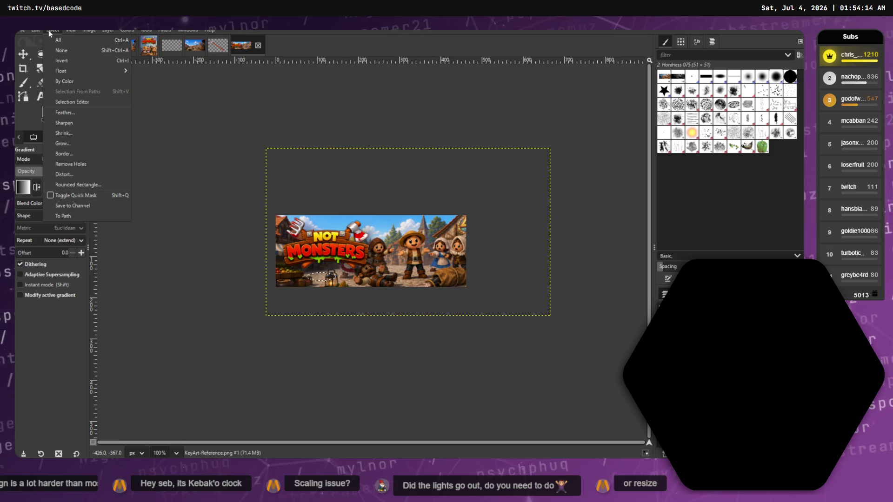
left_click(63, 51)
left_click_drag(255, 241, 394, 242)
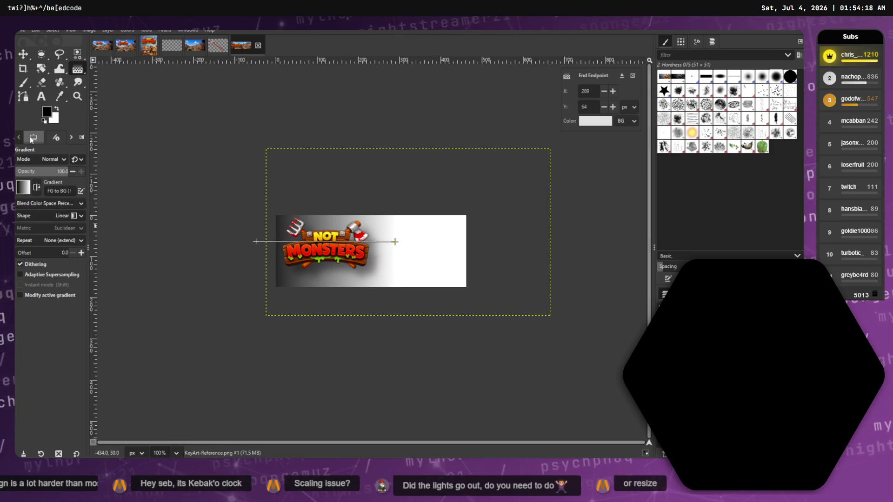
key("Escape")
Check the background colour in HSV, reset its hex to white, and cancel the colour dialog.
left_click(56, 121)
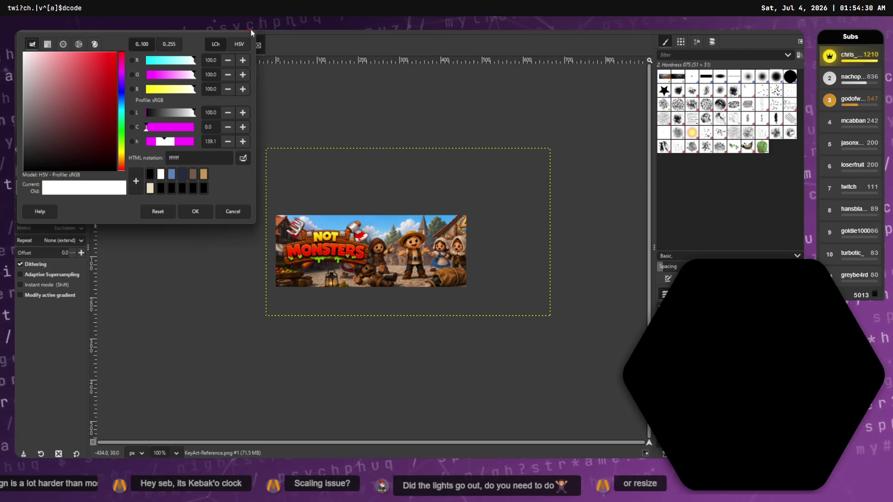
left_click(245, 43)
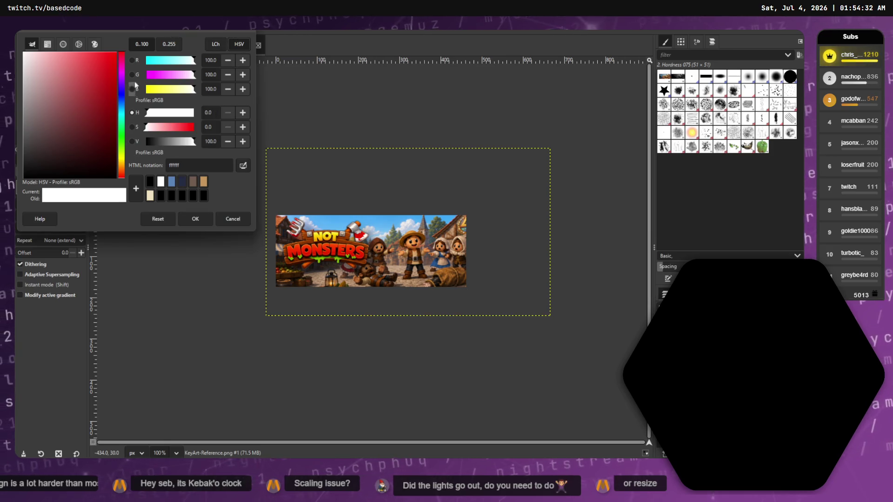
left_click(197, 166)
type("00")
key("Return")
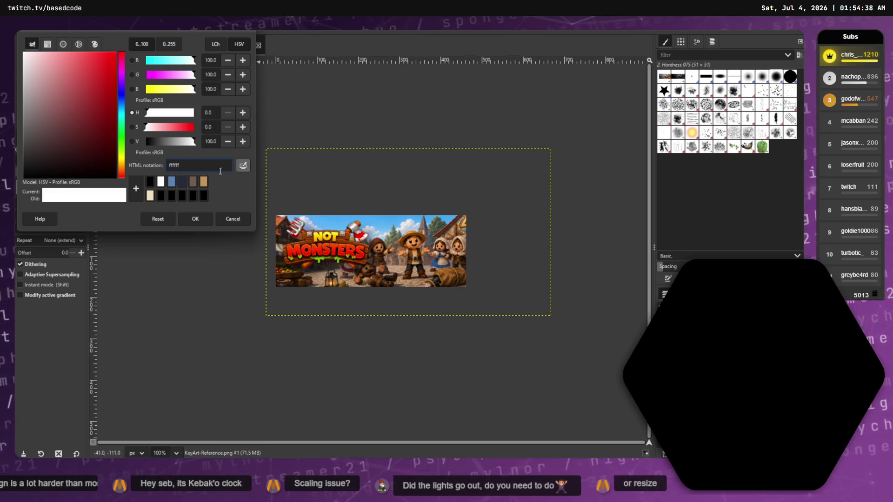
left_click(234, 219)
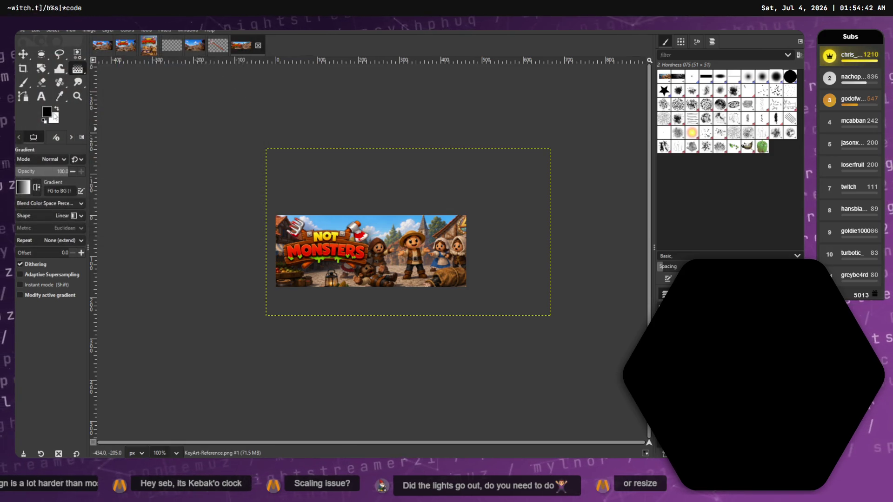
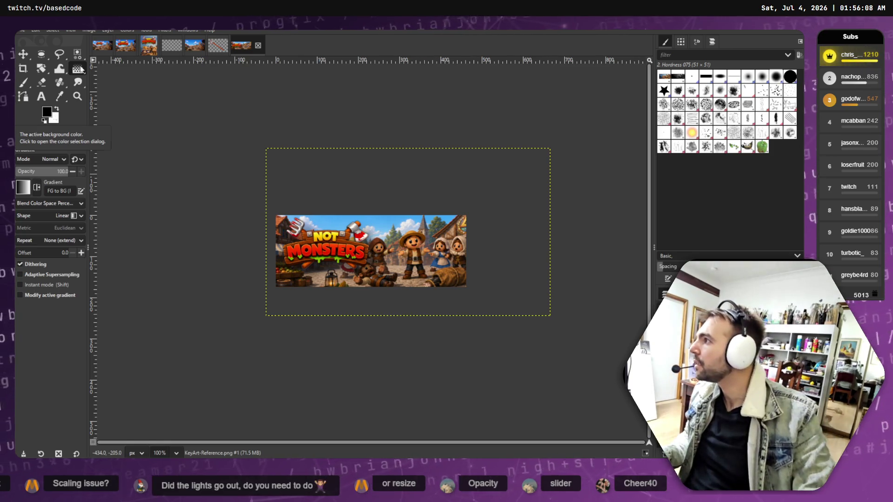
Discard two trial gradients drawn across the banner and open the white (ffffff) background colour editor.
mouse_move(217, 240)
left_mouse_down()
mouse_move(409, 242)
mouse_move(400, 242)
left_mouse_up()
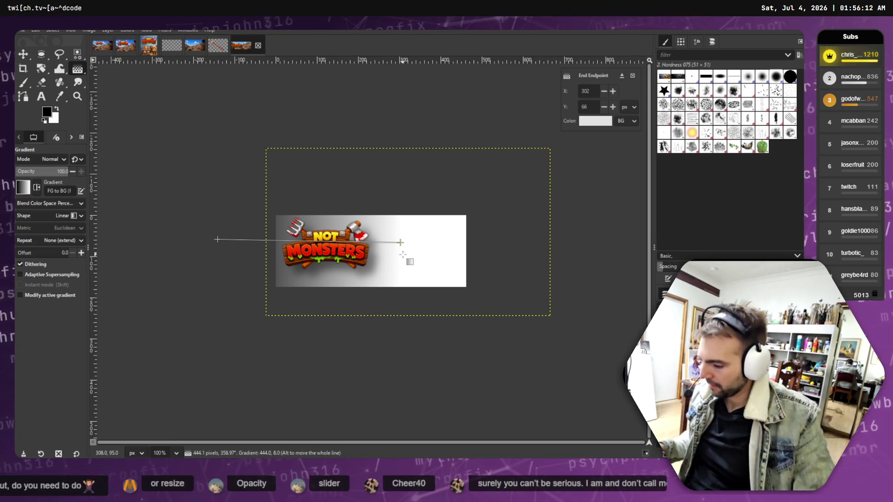
key("Escape")
mouse_move(231, 247)
left_mouse_down()
mouse_move(516, 256)
mouse_move(432, 254)
left_mouse_up()
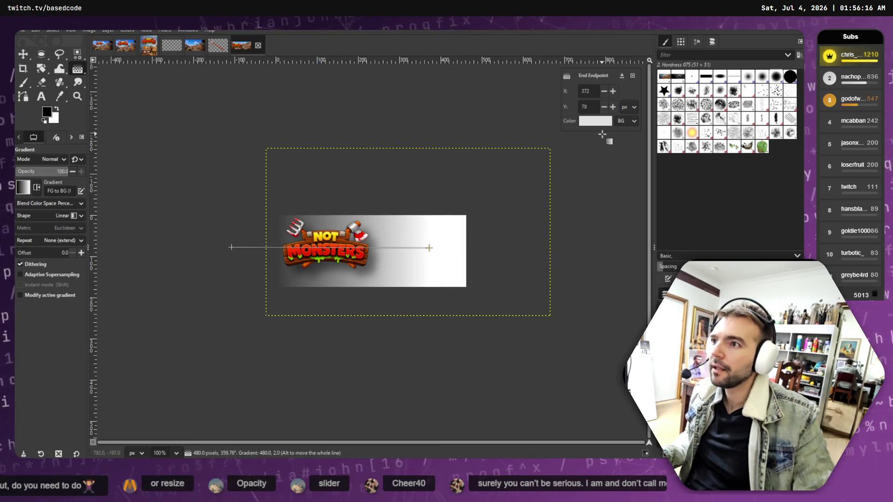
key("Escape")
left_click(55, 122)
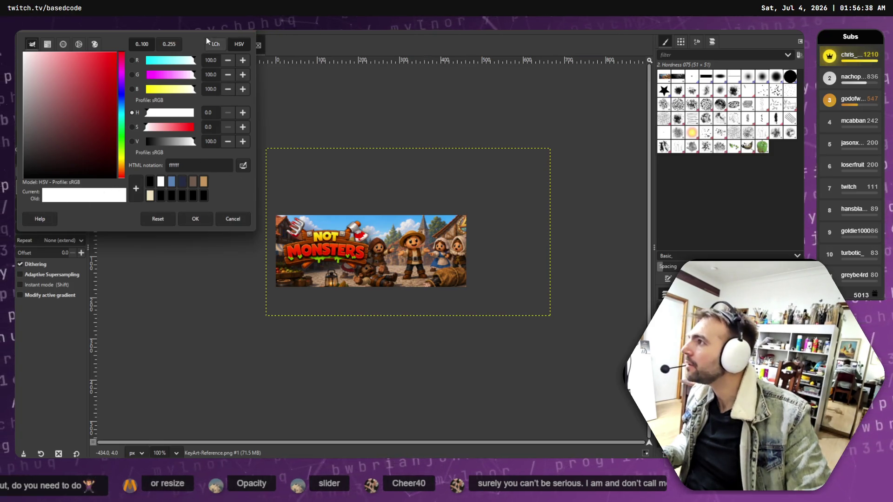
Switch the colour editor to LCh, select the hex value, then cancel, leaving the colour white.
left_click(216, 44)
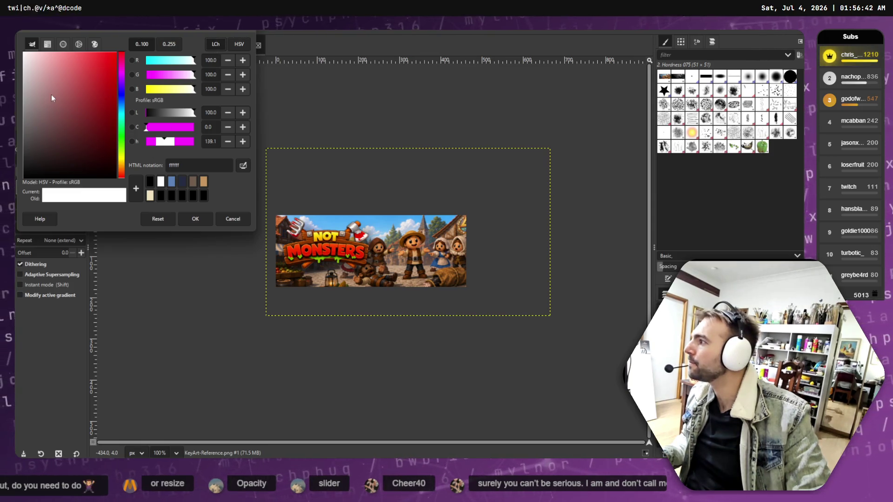
left_click(172, 160)
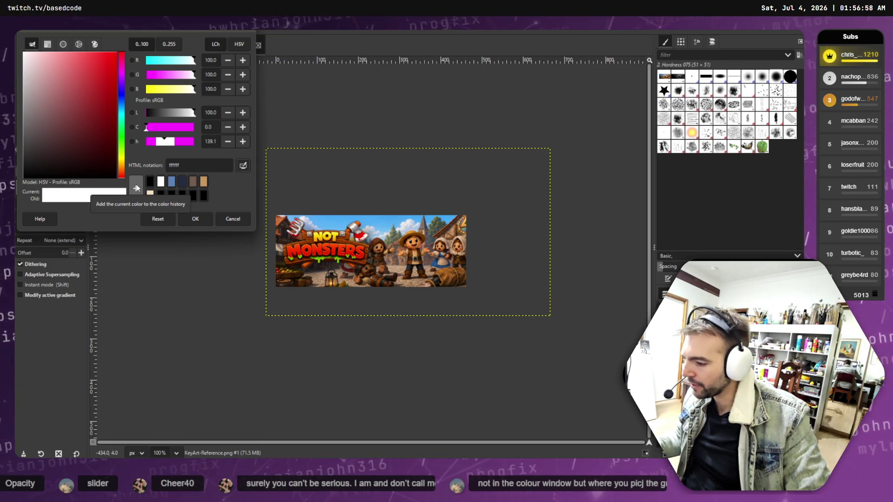
left_click(224, 219)
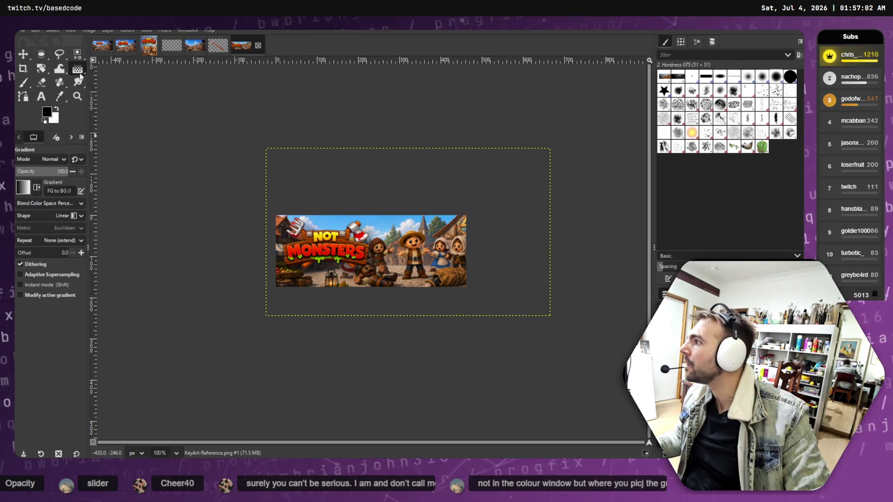
Choose the FG to Transparent gradient and discard several trial gradients across the banner.
left_click(23, 188)
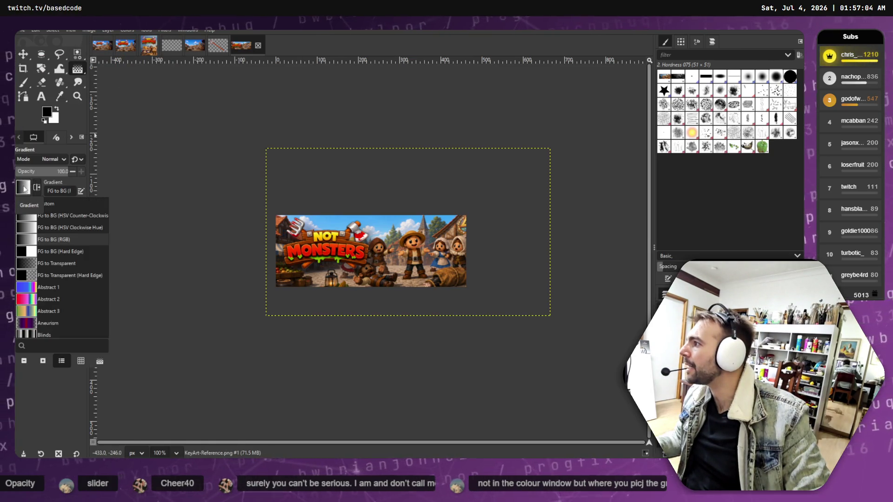
left_click(69, 262)
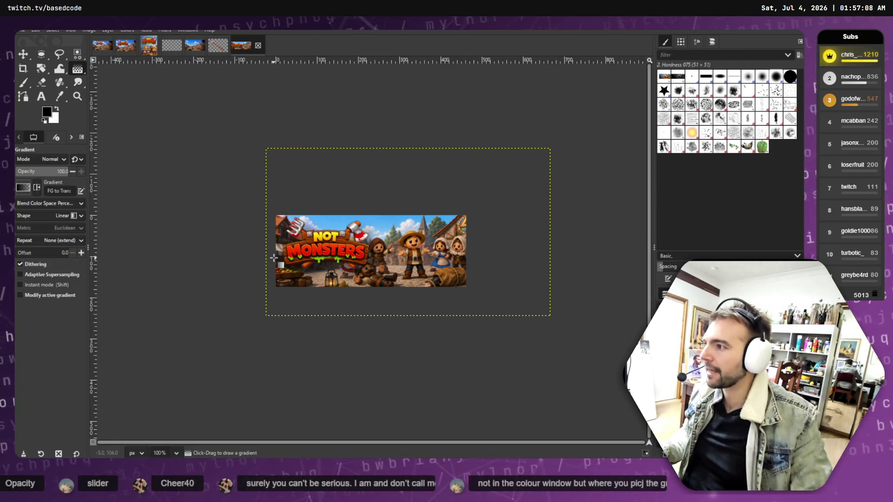
mouse_move(278, 258)
left_mouse_down()
mouse_move(474, 273)
mouse_move(481, 261)
mouse_move(542, 252)
mouse_move(513, 255)
left_mouse_up()
key("Escape")
left_click_drag(283, 249, 492, 254)
key("Escape")
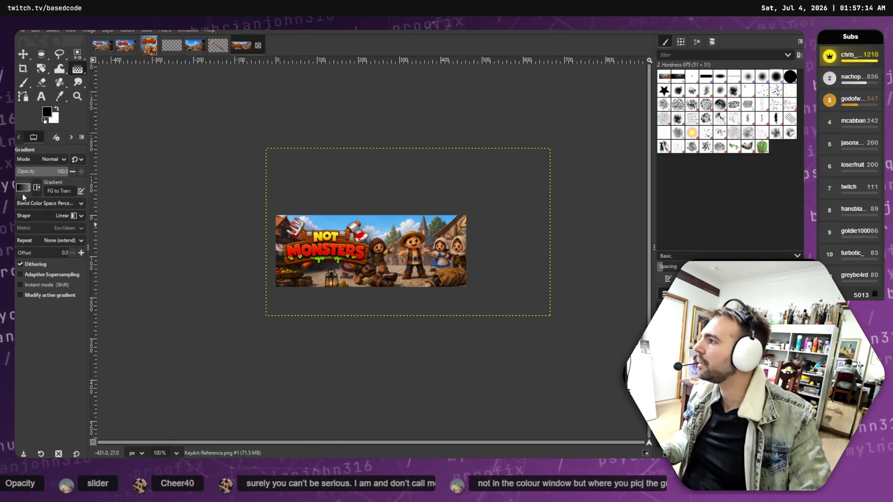
mouse_move(154, 240)
left_mouse_down()
mouse_move(524, 246)
mouse_move(507, 242)
left_mouse_up()
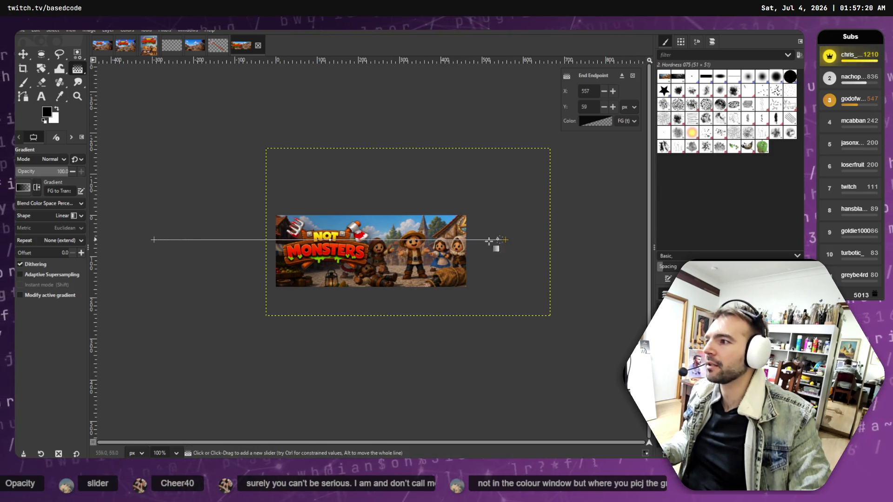
key("Escape")
mouse_move(206, 250)
left_mouse_down()
mouse_move(520, 251)
mouse_move(382, 246)
left_mouse_up()
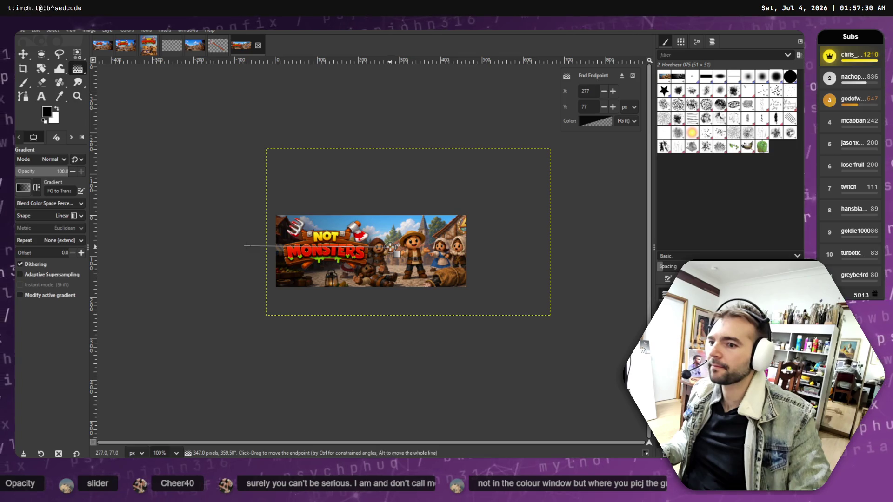
key("Escape")
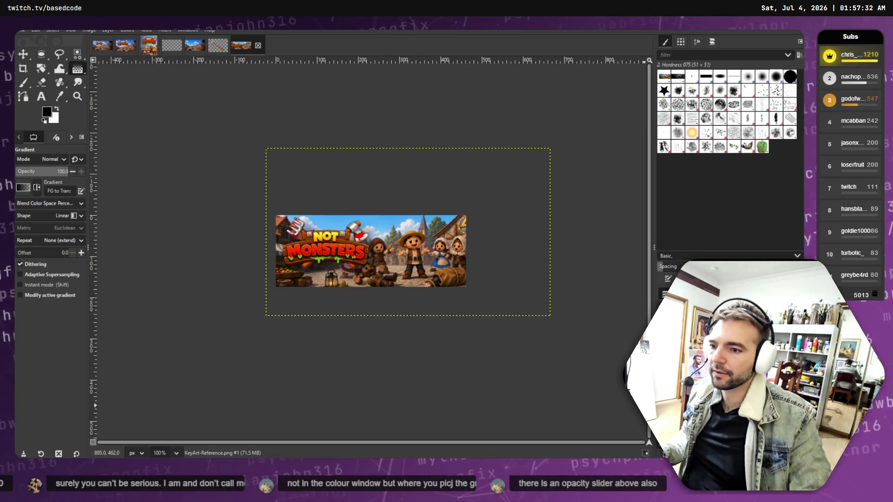
Add a new image-sized layer and draw a horizontal fading gradient across the banner on it.
key("shift+ctrl+n")
left_click(475, 360)
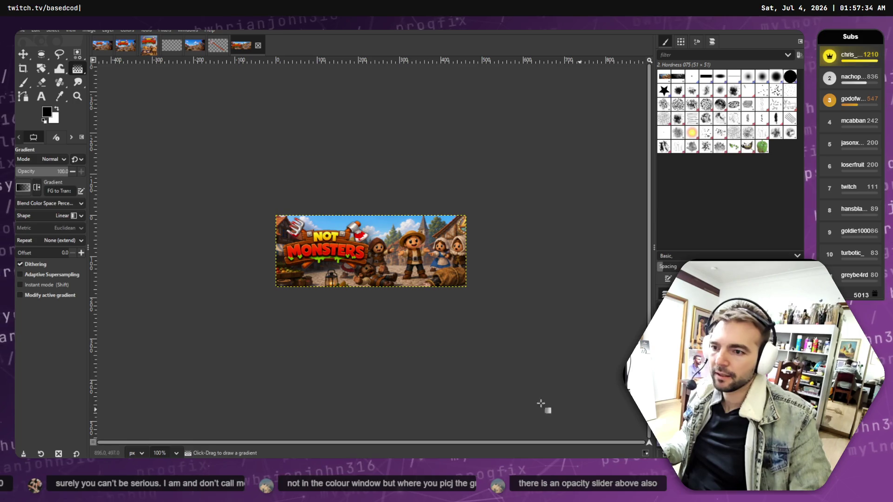
left_click_drag(263, 256, 378, 256)
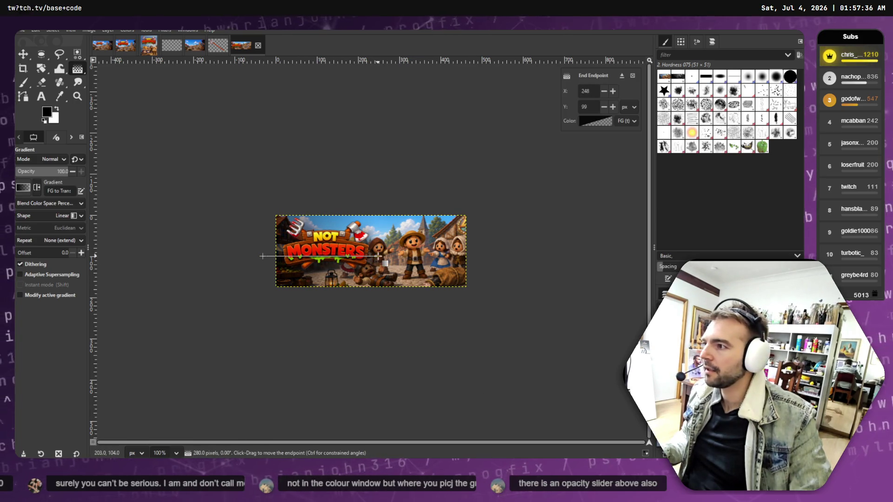
left_click_drag(214, 244, 389, 251)
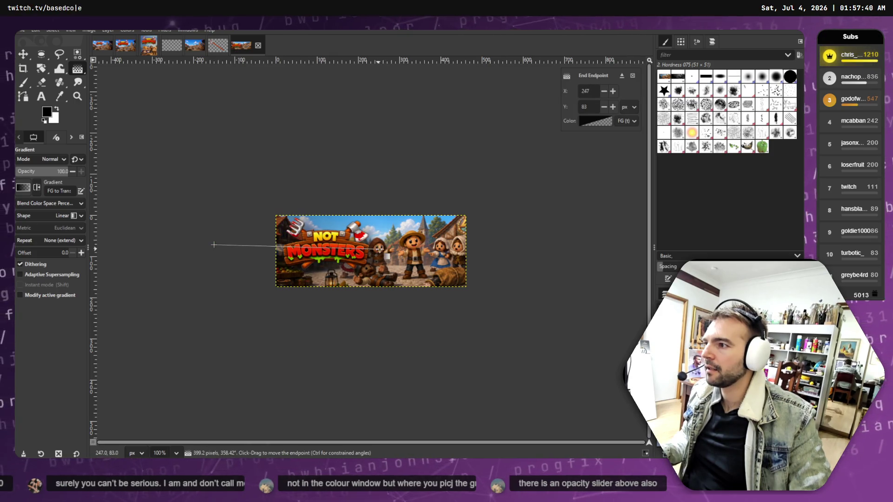
left_click_drag(325, 250, 332, 256)
left_click_drag(206, 245, 391, 243)
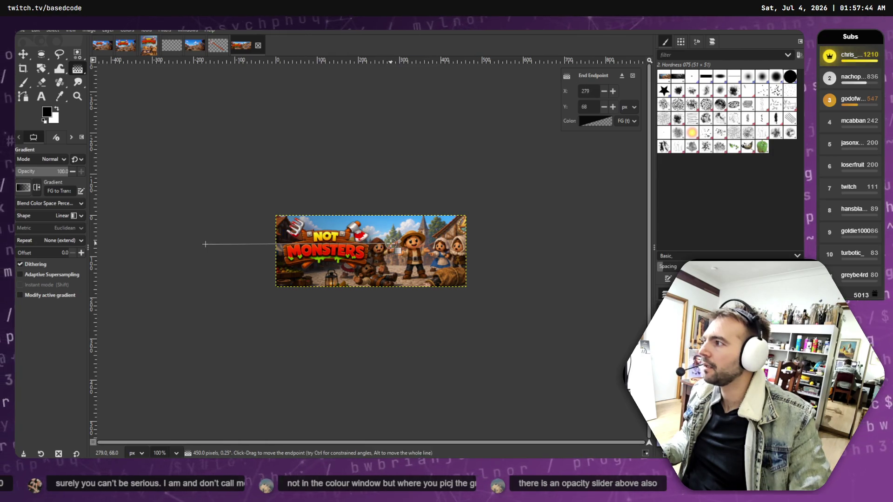
mouse_move(253, 209)
left_mouse_down()
mouse_move(387, 210)
mouse_move(372, 208)
mouse_move(367, 261)
mouse_move(388, 303)
mouse_move(386, 174)
mouse_move(372, 212)
mouse_move(395, 265)
mouse_move(359, 282)
mouse_move(465, 288)
mouse_move(335, 240)
mouse_move(377, 247)
left_mouse_up()
left_click_drag(228, 245, 378, 245)
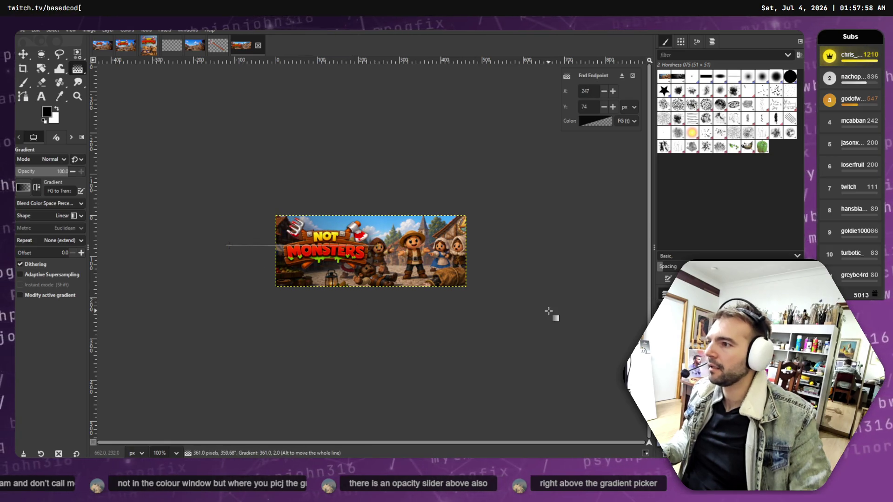
Start saving the image, bringing up the save dialog proposing store_capsule_small.xcf.
left_click(19, 34)
key("Escape")
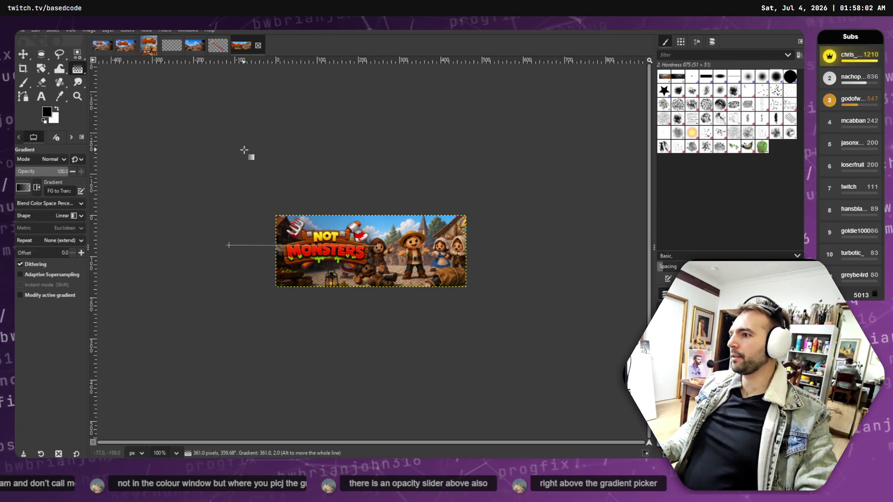
key("ctrl+s")
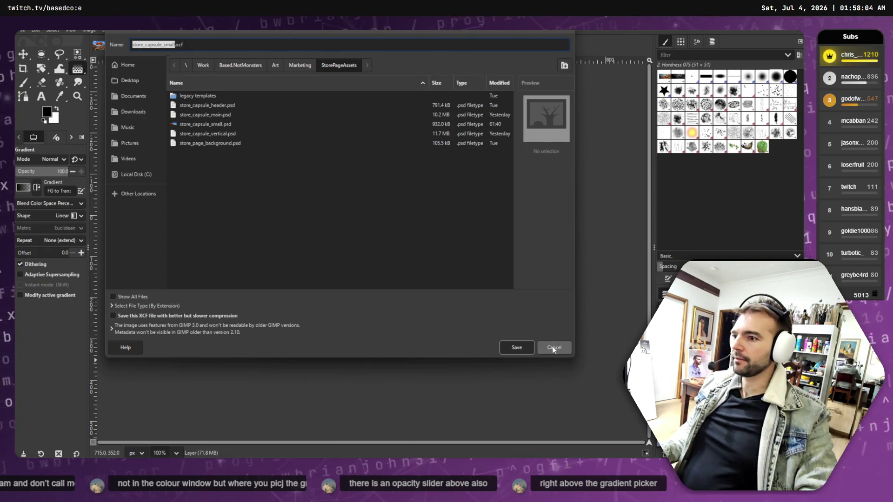
Cancel the XCF save and overwrite the original store_capsule_small.psd instead.
left_click(554, 348)
left_click(30, 30)
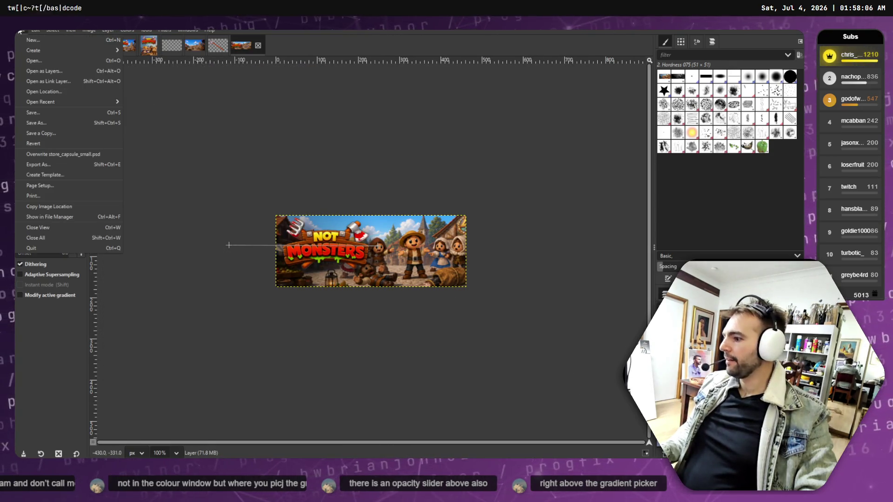
left_click(21, 30)
left_click(22, 29)
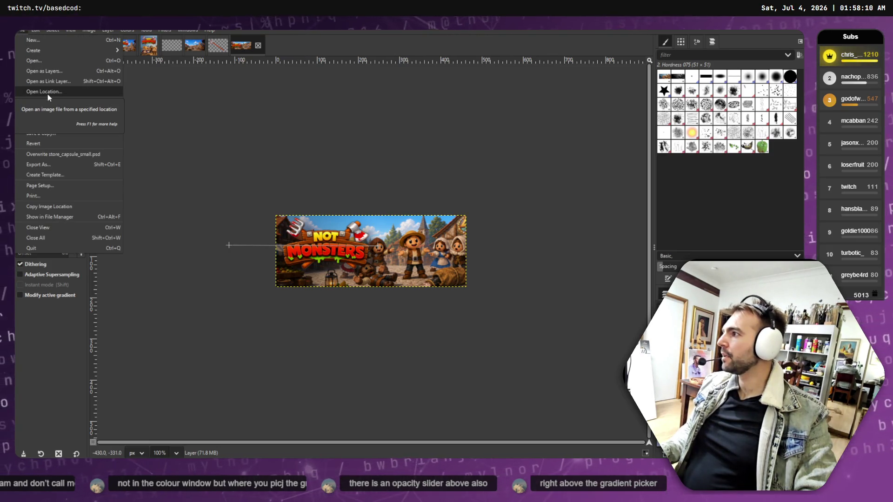
left_click(62, 155)
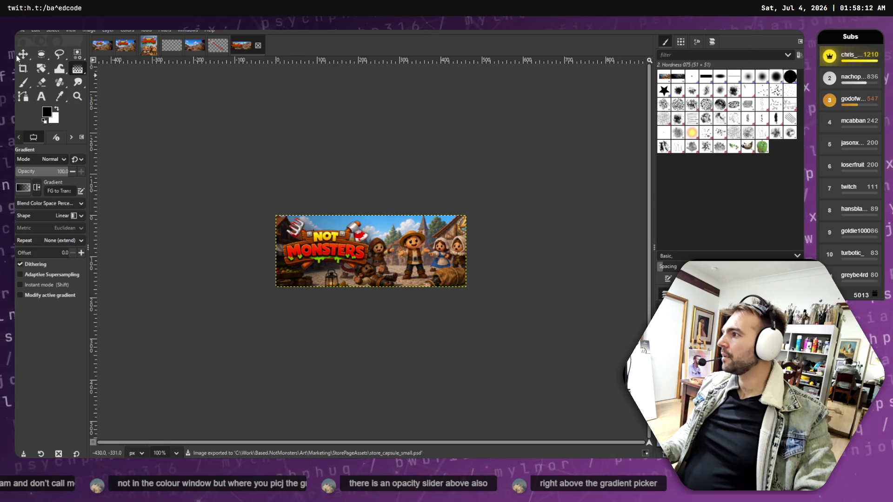
Export the image as store_capsule_small.png, replacing the existing PNG.
left_click(19, 30)
left_click(20, 29)
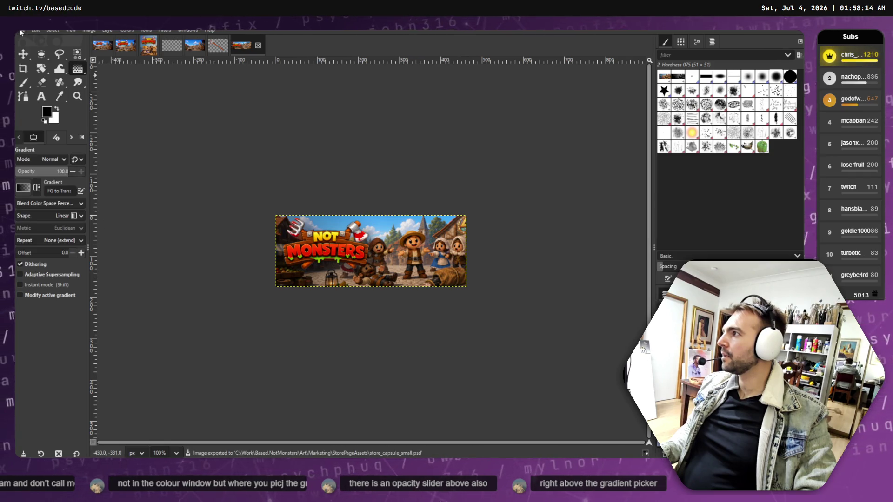
left_click(21, 29)
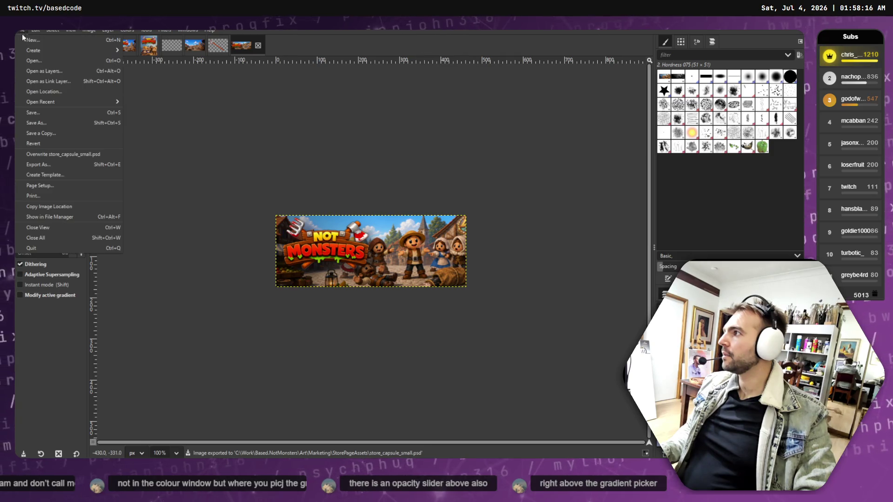
left_click(48, 165)
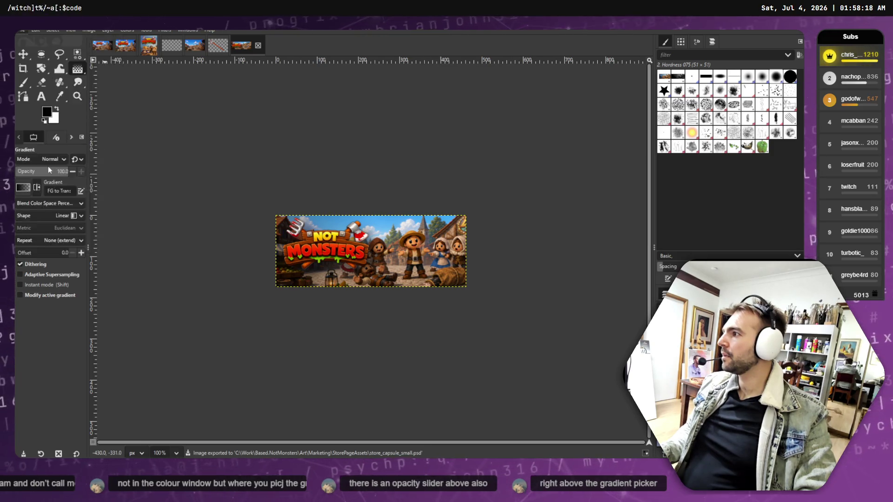
key("BackSpace")
key("BackSpace")
key("BackSpace")
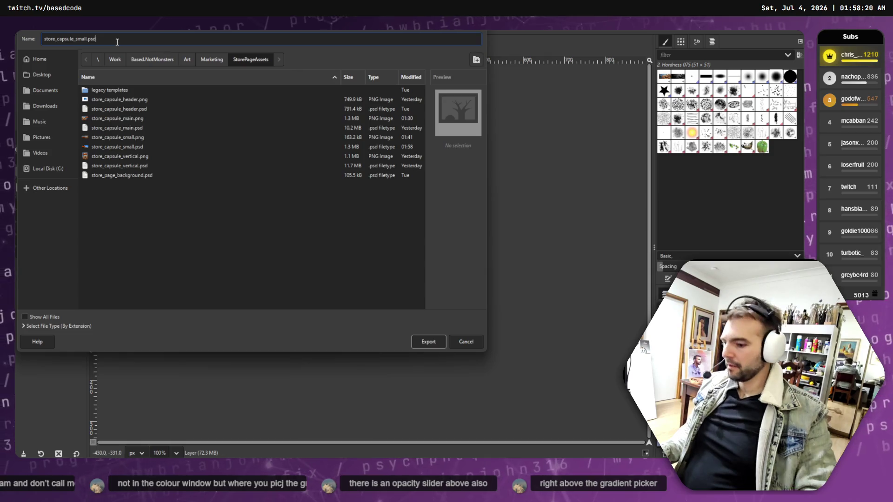
type("png")
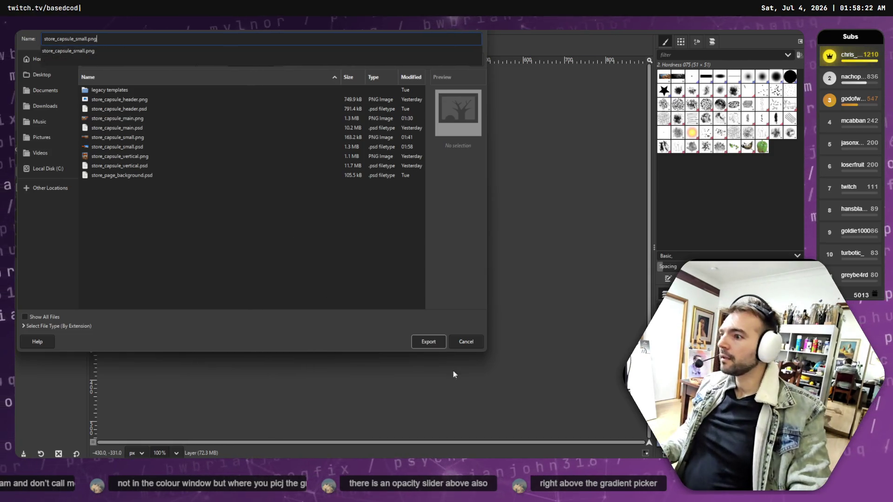
left_click(427, 342)
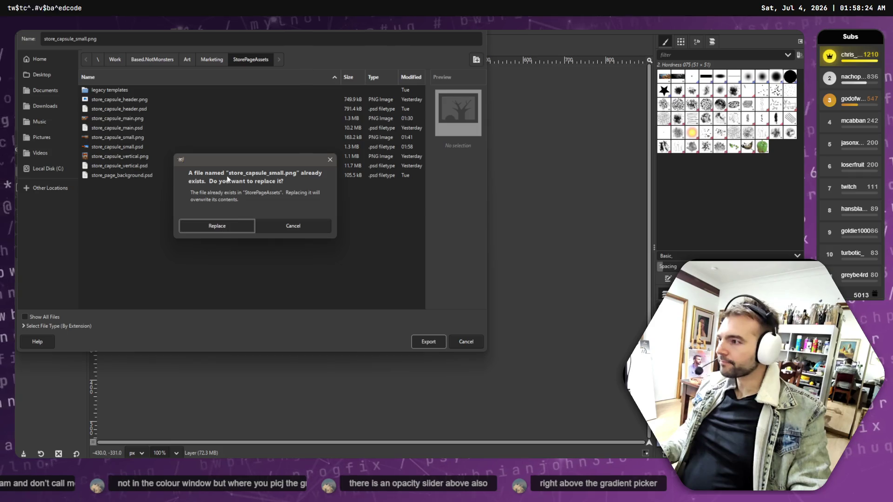
left_click(218, 226)
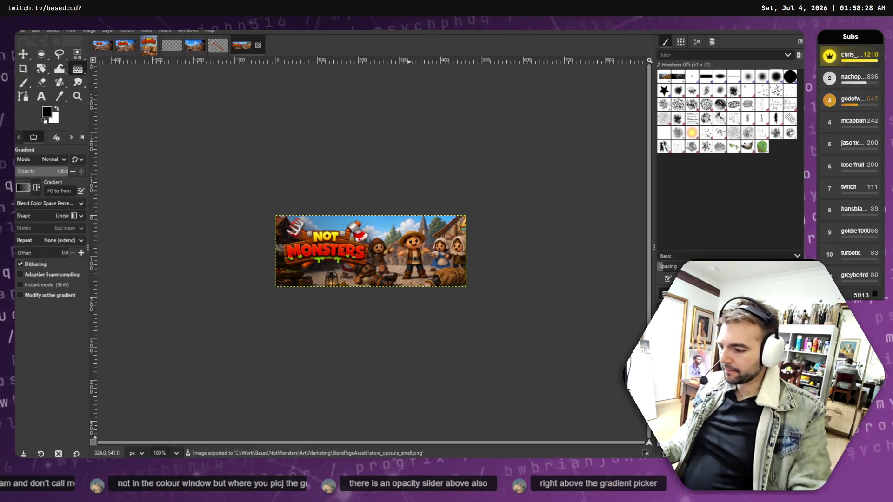
Switch to the Steamworks graphical assets page and scroll through it.
key("alt+Tab")
scroll(438, 306, "down", 5)
scroll(437, 306, "up", 15)
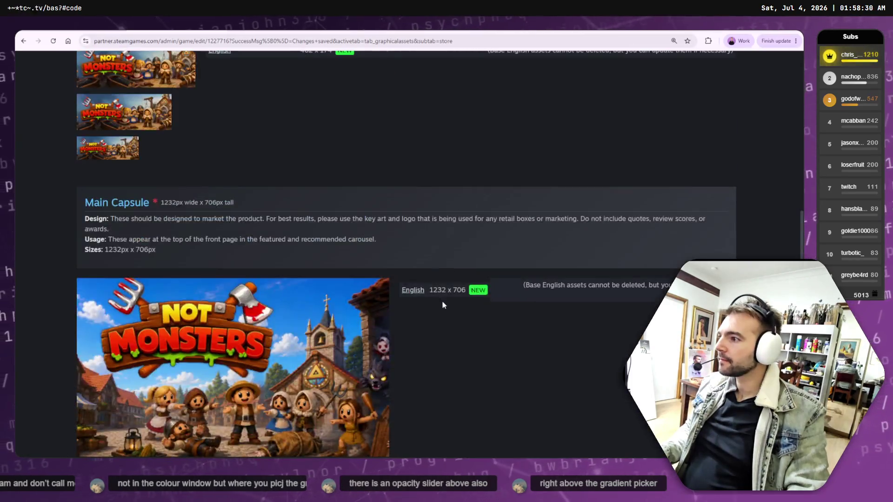
Open StorePageAssets in File Explorer and drop store_capsule_small.png onto the Steamworks upload area.
key("alt+Tab")
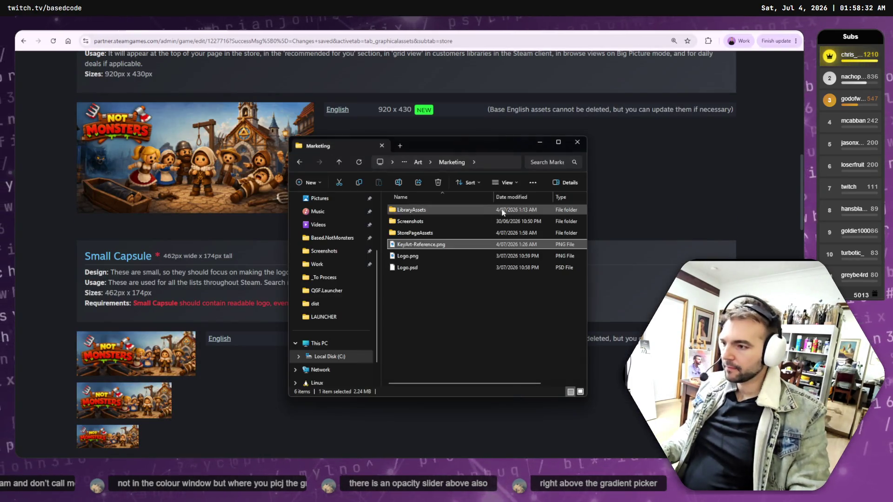
double_click(415, 232)
left_click(442, 268)
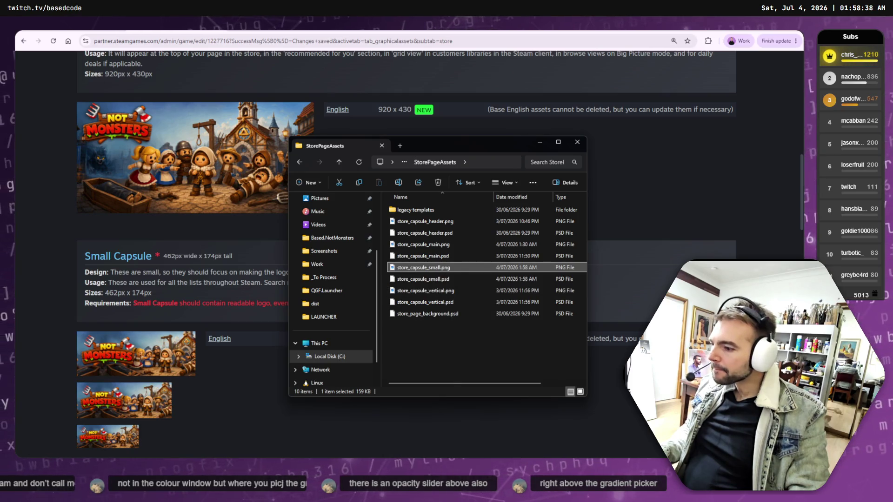
key("alt+Tab")
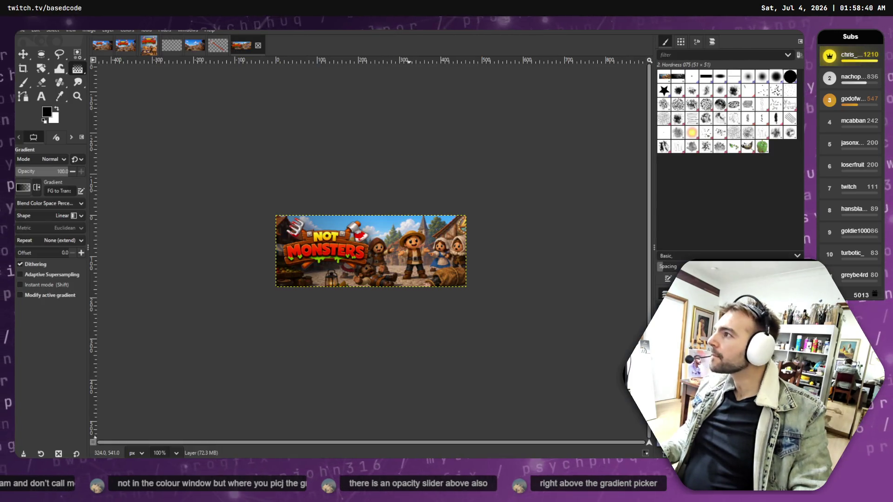
key("alt+Tab")
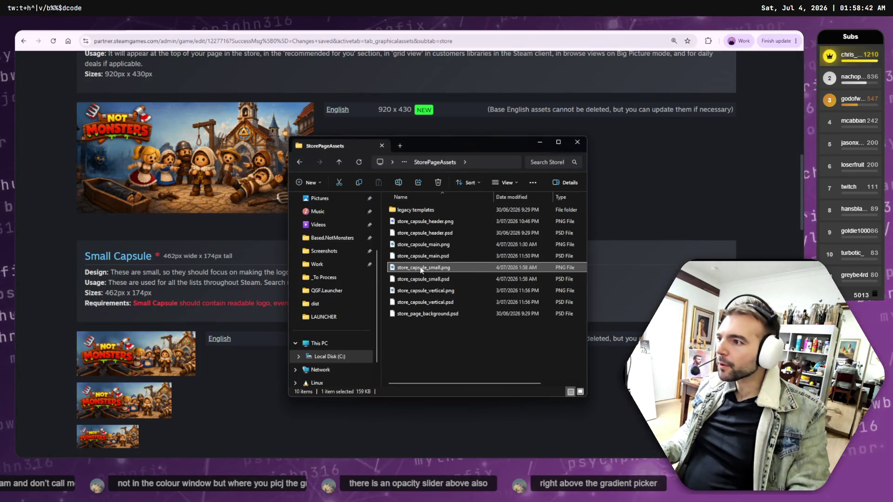
mouse_move(508, 90)
left_mouse_down()
mouse_move(164, 198)
mouse_move(197, 224)
left_mouse_up()
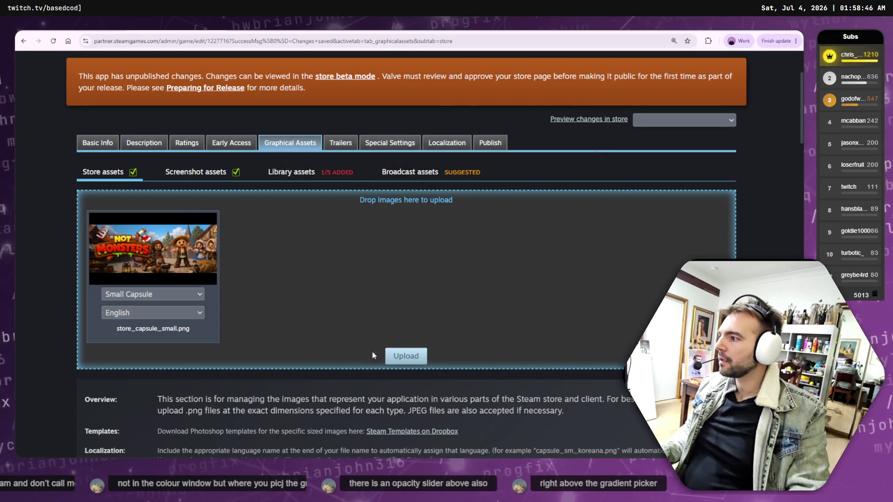
Upload the small capsule after ticking the legible-logo and no-extra-text checkboxes, then review the page.
left_click(391, 356)
left_click(402, 237)
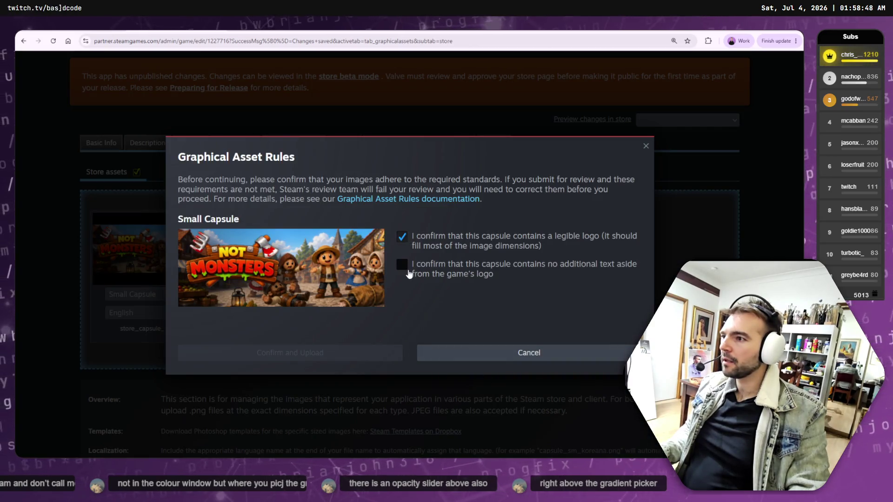
left_click(402, 264)
left_click(302, 357)
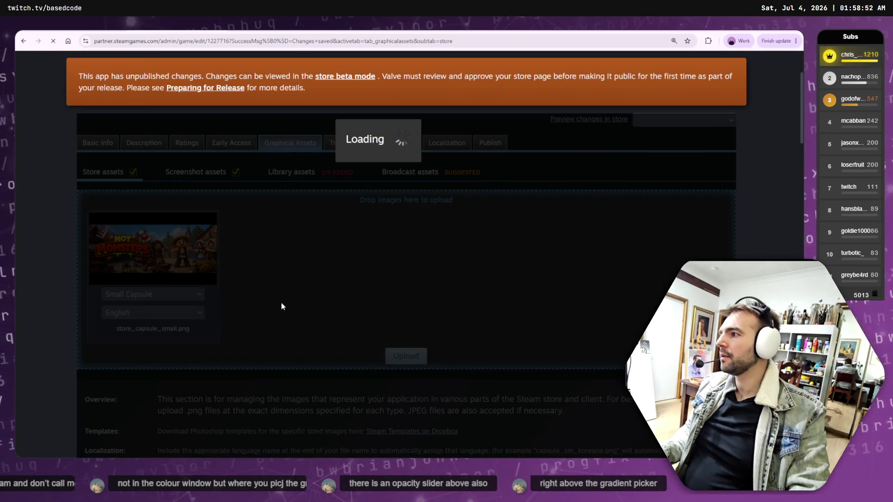
scroll(281, 302, "down", 10)
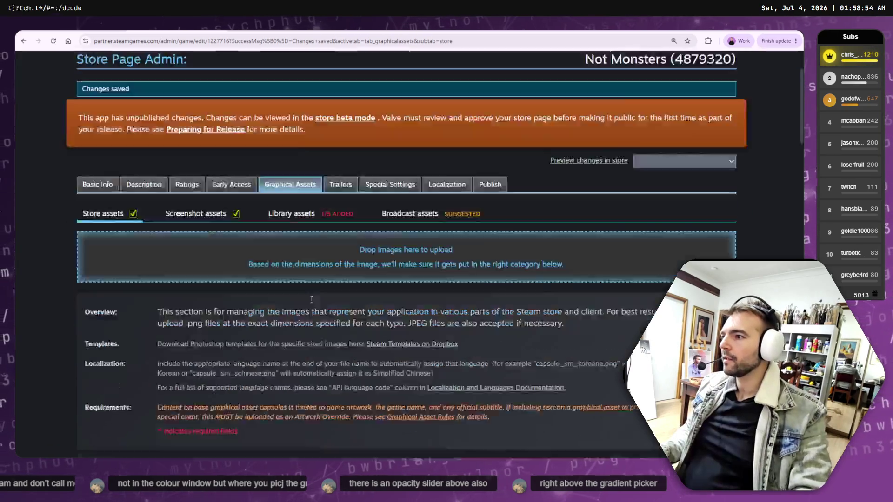
scroll(337, 298, "down", 5)
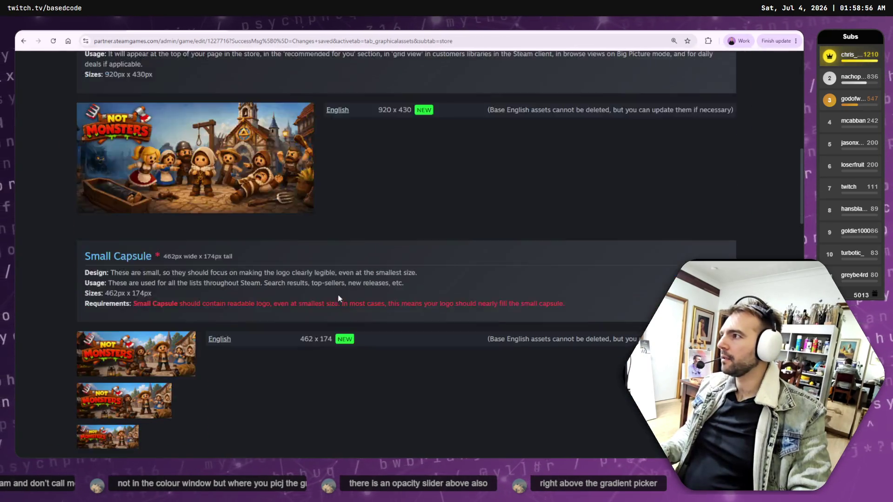
scroll(339, 299, "down", 12)
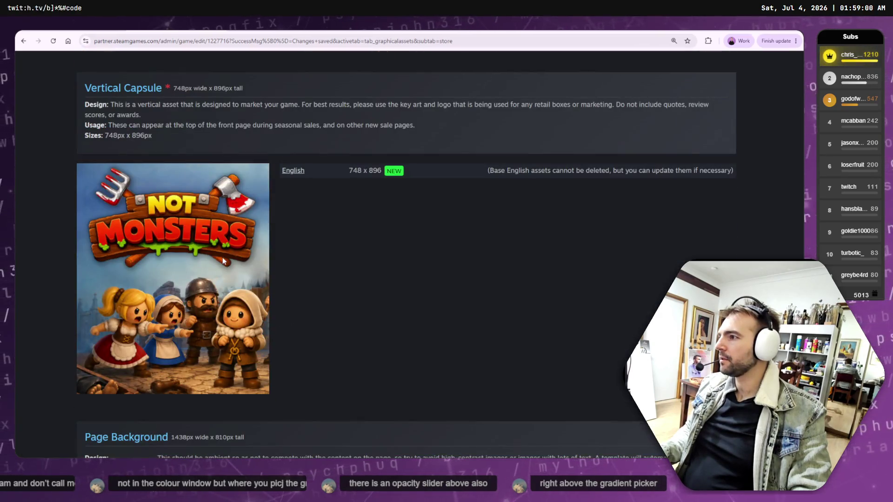
scroll(237, 263, "down", 4)
scroll(246, 257, "up", 7)
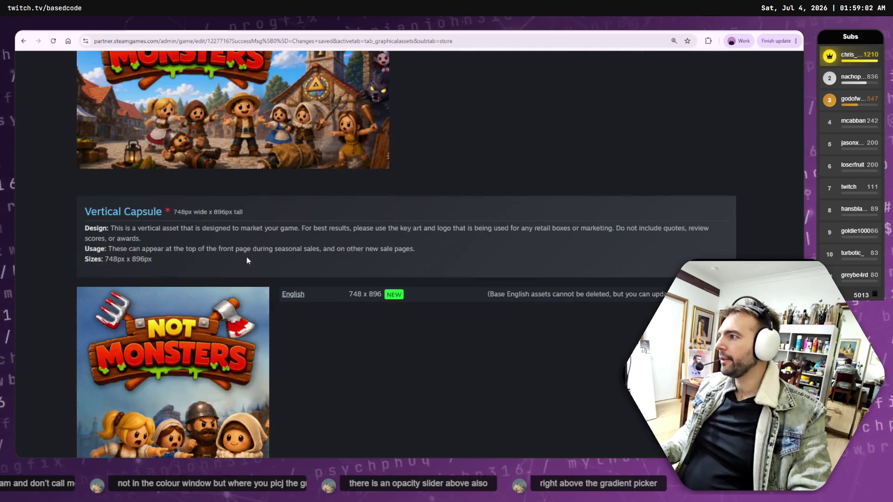
scroll(232, 253, "down", 6)
scroll(242, 265, "down", 5)
scroll(303, 286, "up", 20)
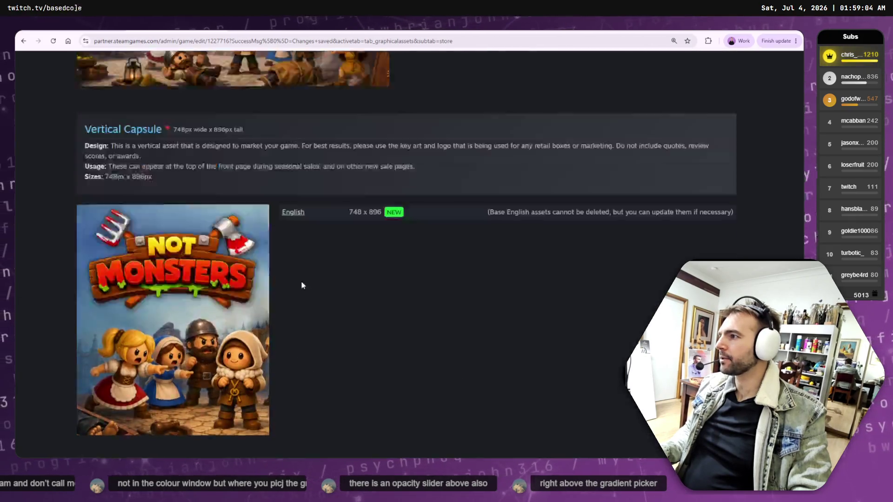
scroll(347, 305, "up", 8)
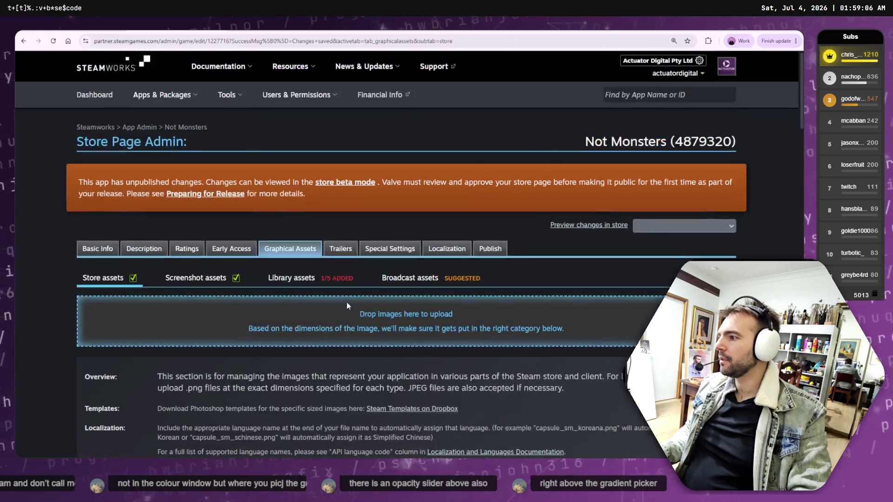
scroll(347, 305, "down", 5)
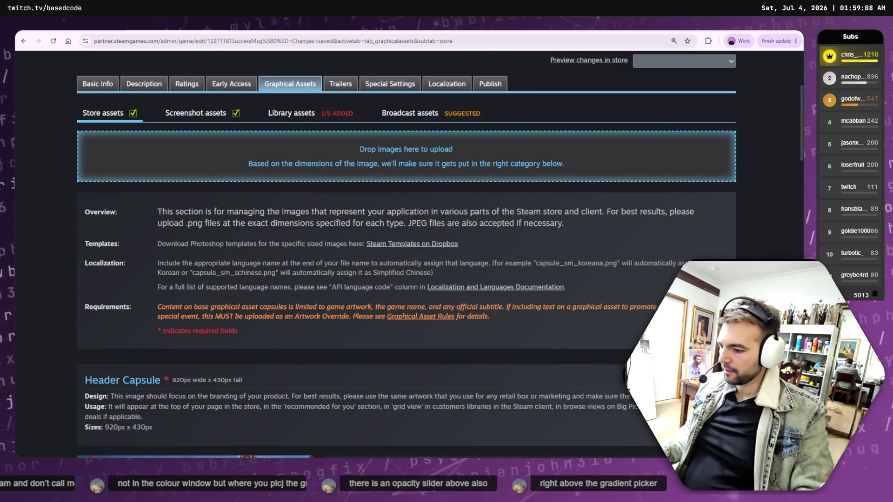
Return to GIMP and cancel a save of the capsule image.
key("alt+Tab")
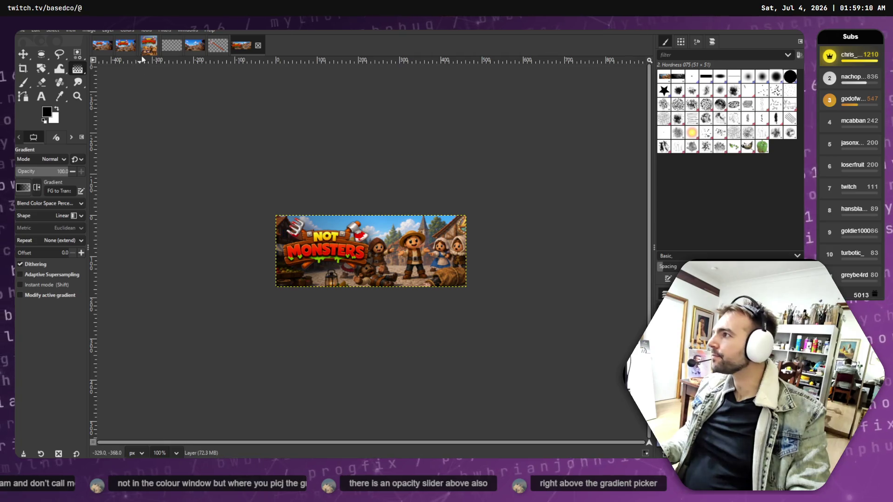
key("ctrl+s")
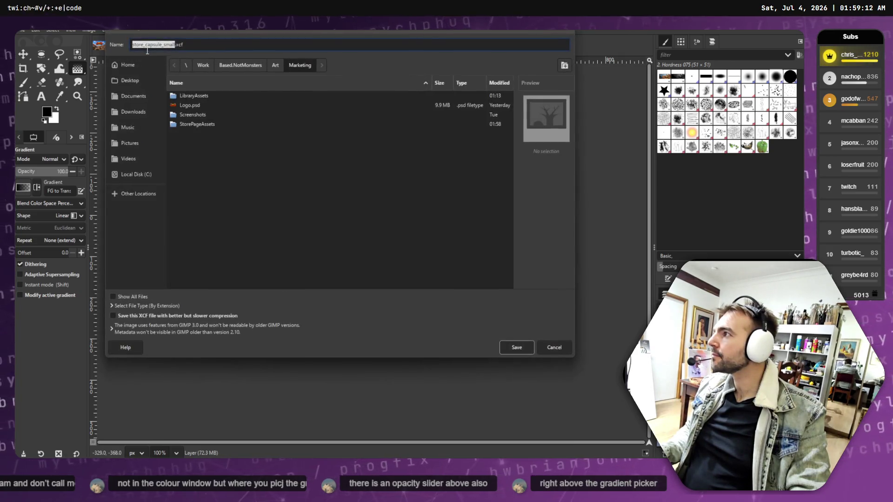
left_click(560, 350)
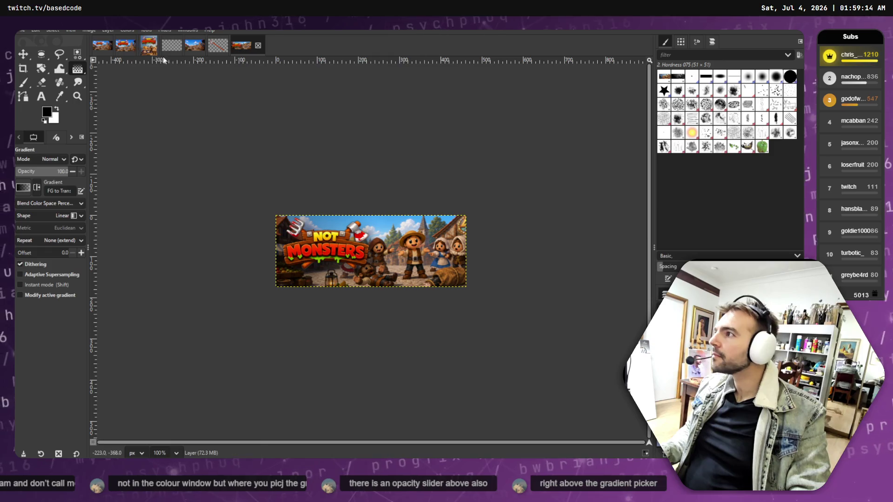
Cycle through the GIMP image tabs to the large Not Monsters artwork, then bring up StorePageAssets.
left_click(175, 50)
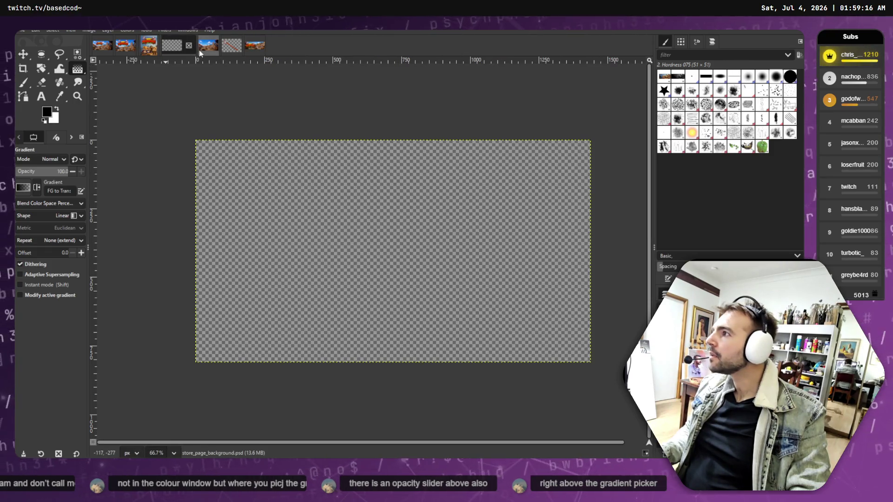
left_click(199, 49)
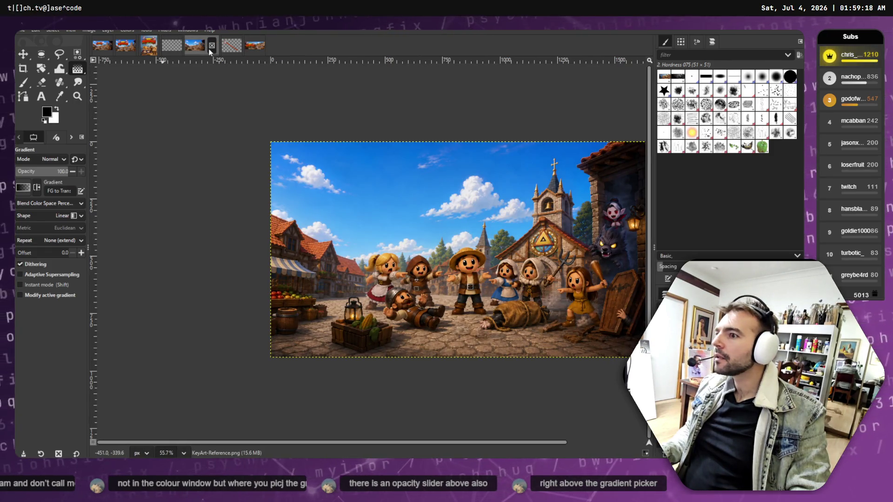
left_click(230, 49)
left_click(167, 48)
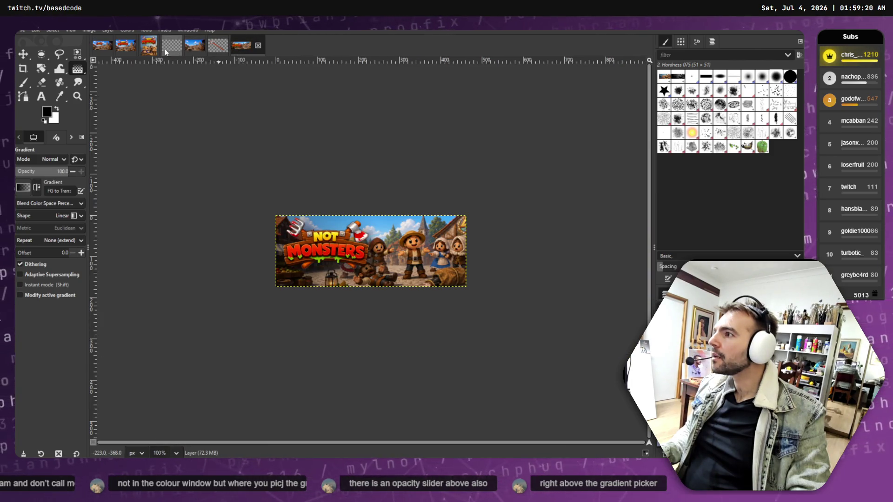
left_click(147, 49)
left_click(122, 47)
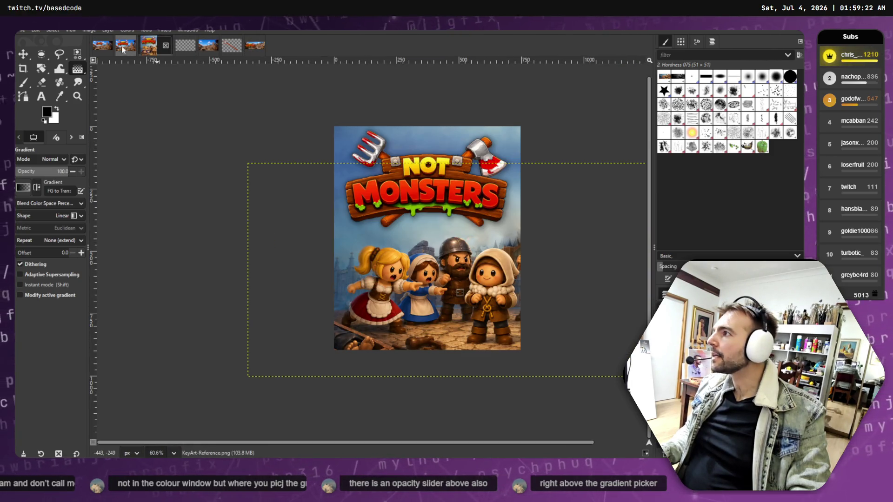
left_click(101, 47)
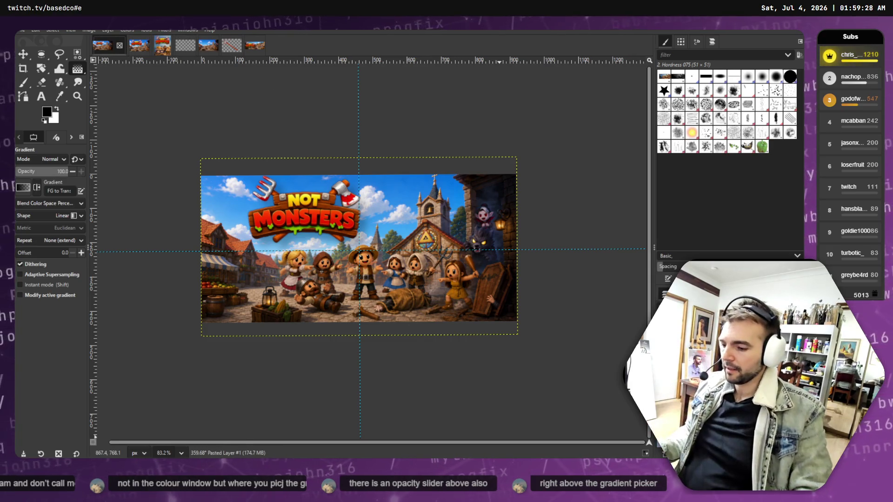
key("alt+Tab")
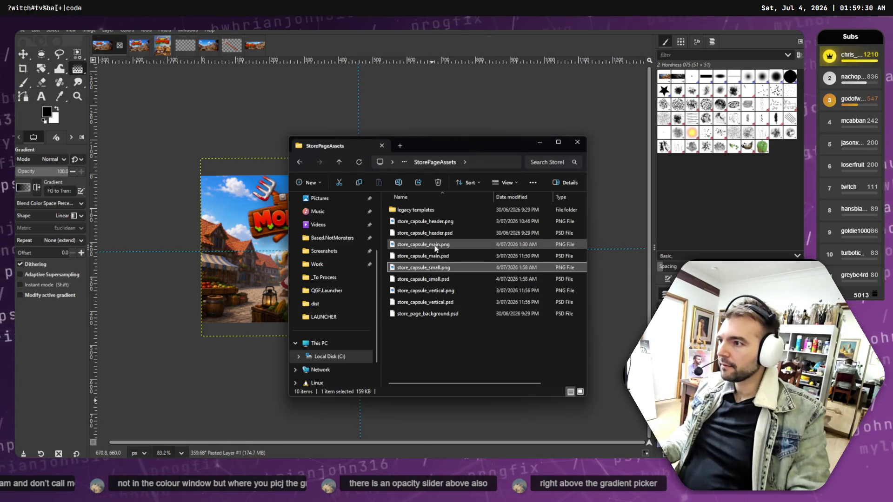
Open store_capsule_header.psd in GIMP, close its duplicate tab, and show the Header Capsule template.
left_click(424, 279)
left_click(410, 232)
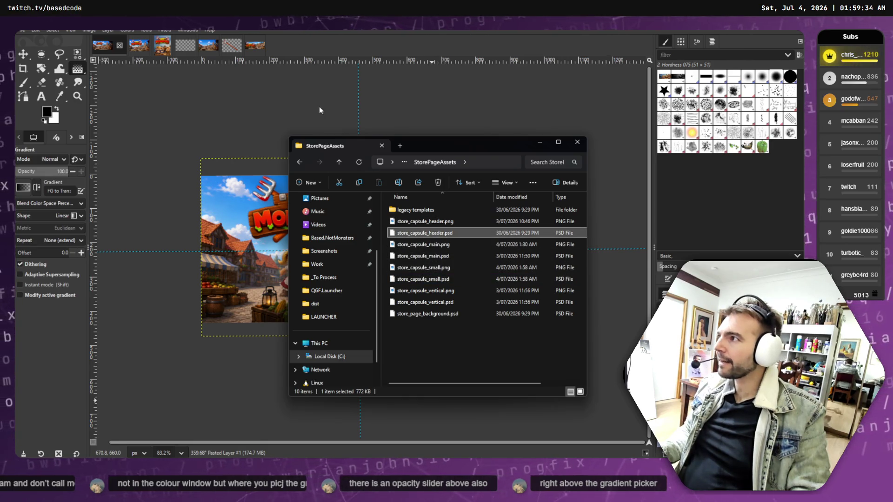
left_click_drag(291, 50, 289, 45)
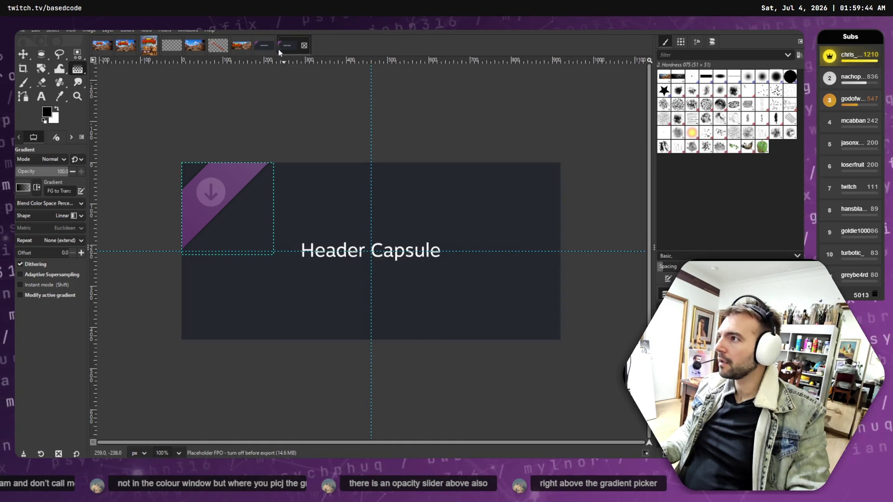
left_click(305, 45)
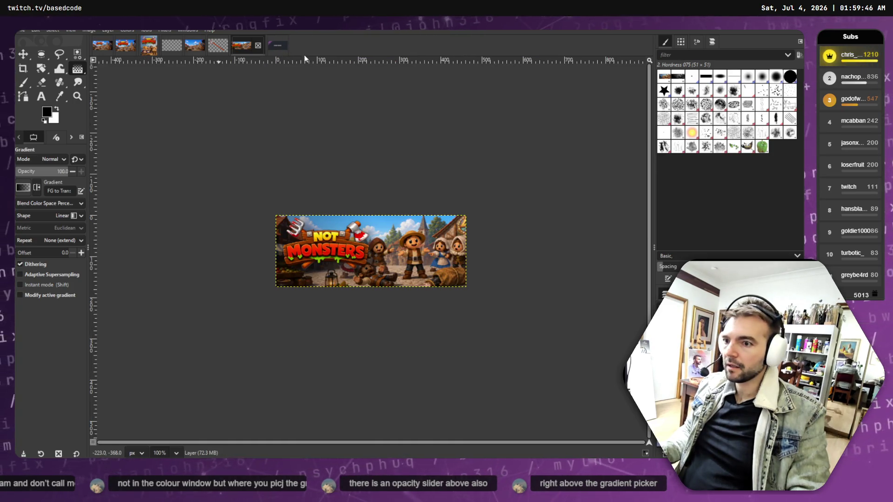
left_click(279, 45)
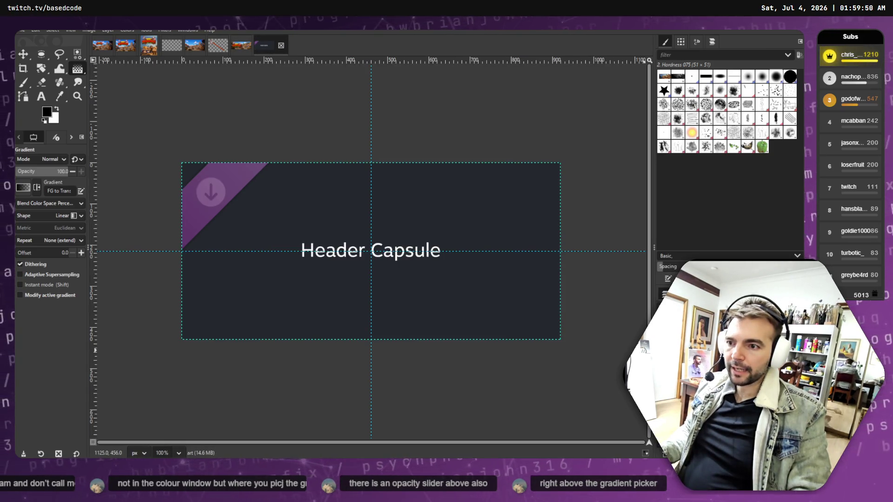
key("alt+Tab")
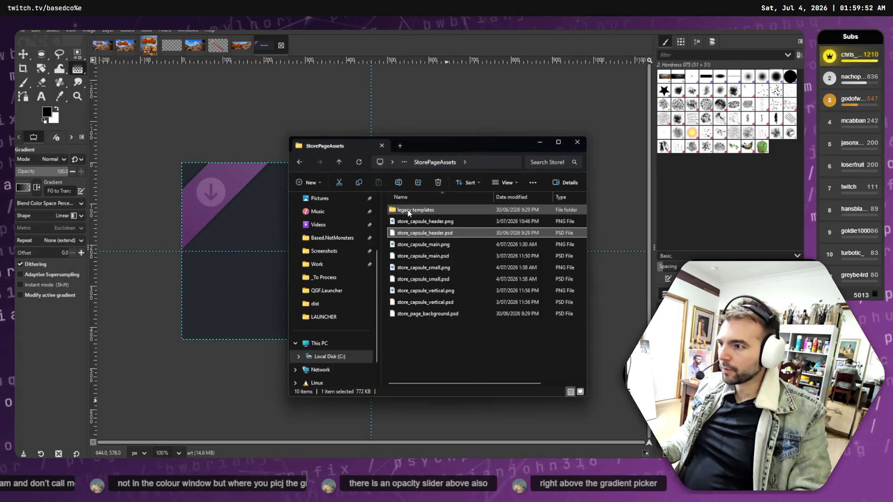
Add KeyArt-Reference.png and Logo.png from the Marketing folder as layers in the header capsule.
left_click(344, 162)
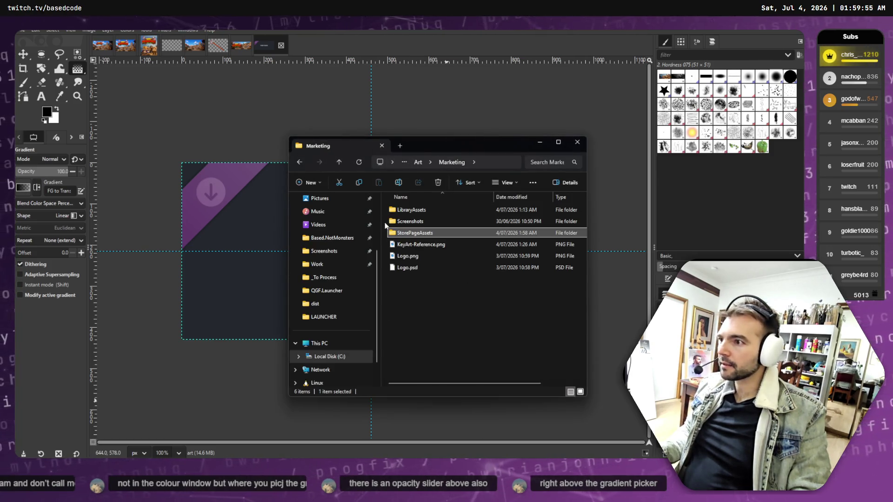
left_click(431, 247)
mouse_move(399, 248)
left_mouse_down()
mouse_move(544, 307)
mouse_move(688, 335)
left_mouse_up()
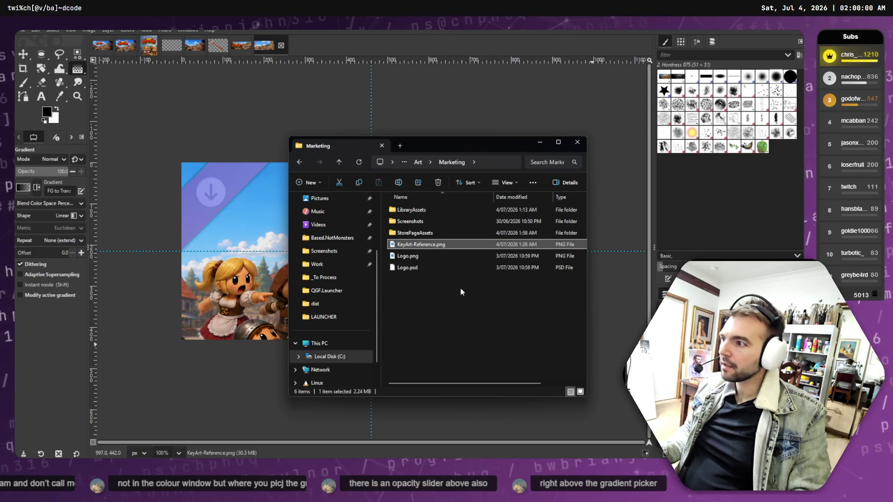
mouse_move(416, 260)
left_mouse_down()
mouse_move(470, 258)
mouse_move(689, 335)
left_mouse_up()
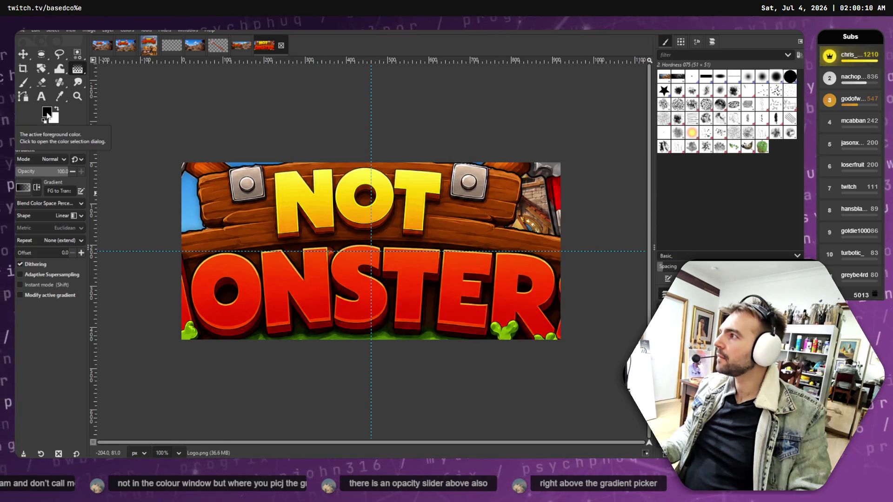
Scale the logo down to about 456×304 in the upper-left corner.
key("m")
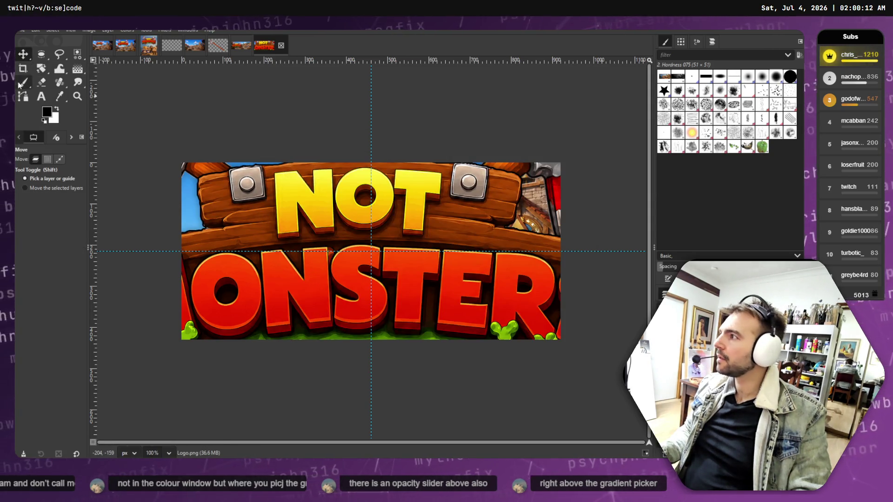
left_click(41, 69)
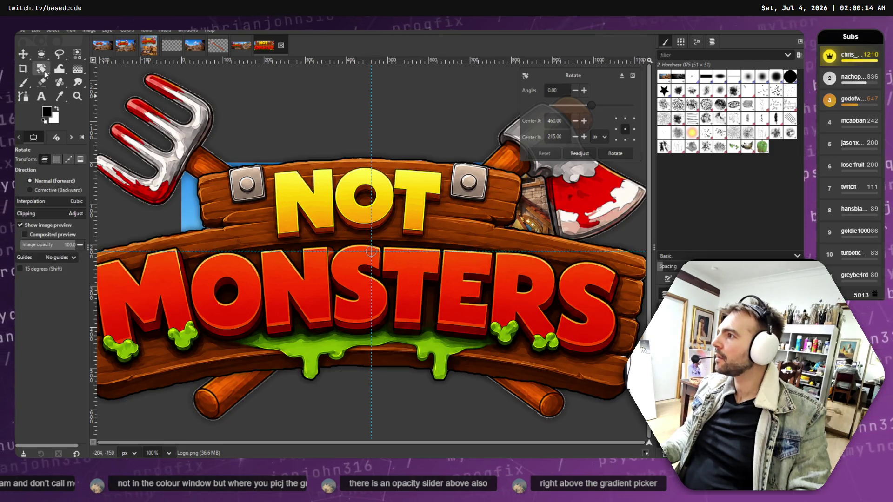
key("shift+s")
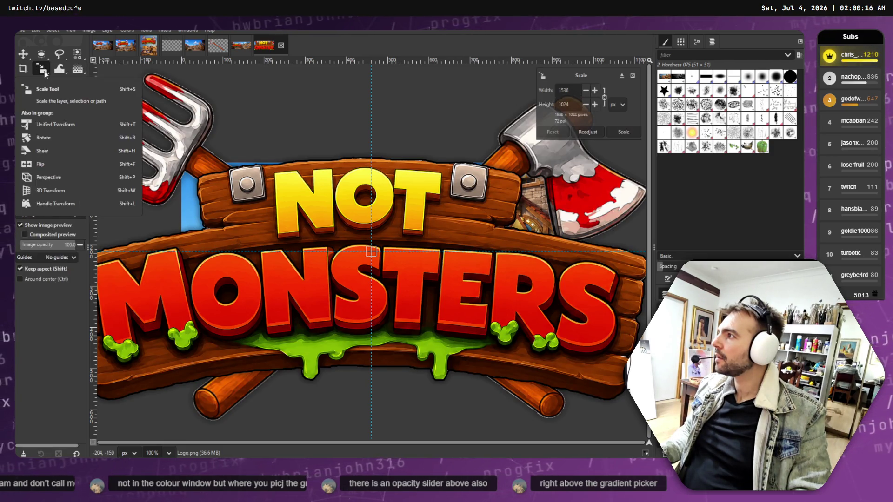
mouse_move(280, 192)
left_mouse_down()
mouse_move(535, 361)
mouse_move(288, 250)
mouse_move(301, 235)
mouse_move(381, 241)
left_mouse_up()
mouse_move(232, 148)
left_mouse_down()
mouse_move(279, 195)
mouse_move(353, 218)
left_mouse_up()
mouse_move(438, 277)
left_mouse_down()
mouse_move(350, 240)
mouse_move(341, 248)
left_mouse_up()
left_click_drag(463, 318, 381, 281)
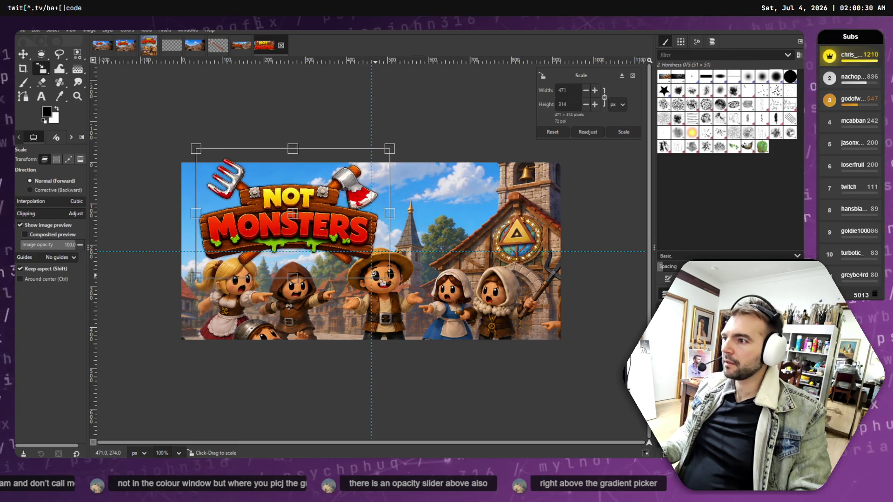
key("Return")
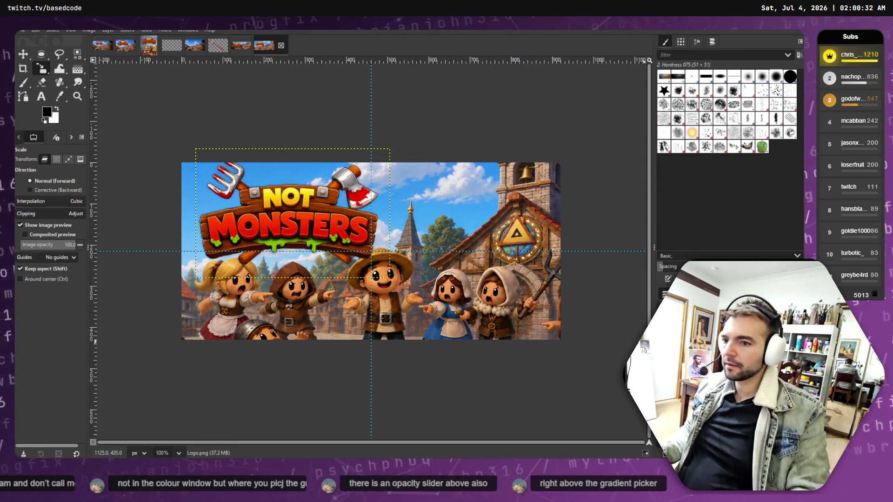
Rescale the village scene layer and shift it right and down.
left_click(371, 251)
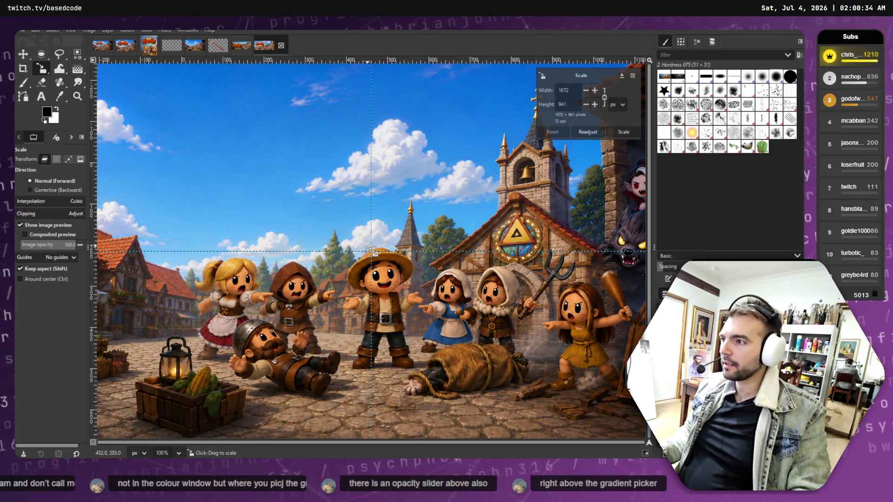
mouse_move(280, 149)
left_mouse_down()
mouse_move(358, 189)
mouse_move(276, 155)
mouse_move(414, 236)
mouse_move(534, 345)
mouse_move(495, 317)
mouse_move(406, 278)
mouse_move(399, 247)
left_mouse_up()
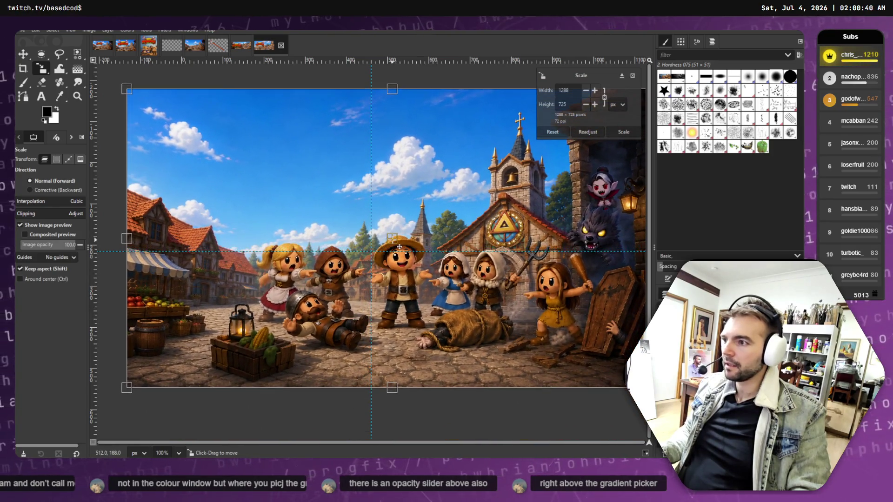
key("Return")
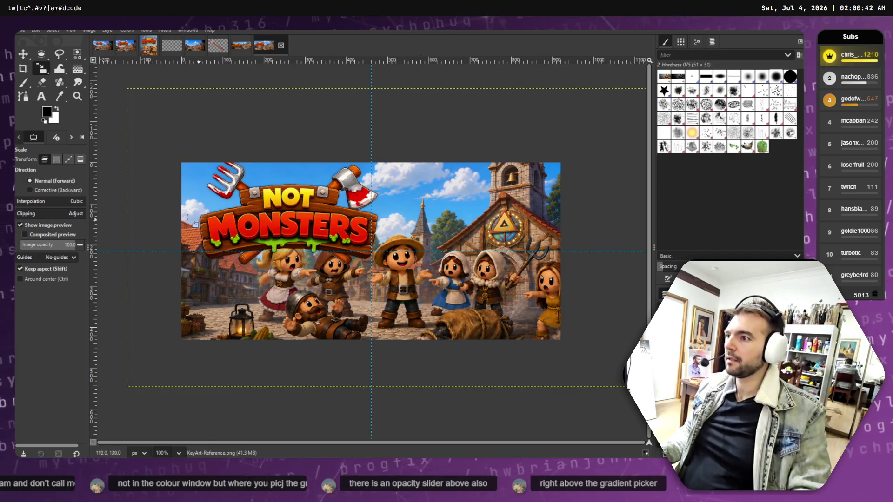
left_click(479, 268)
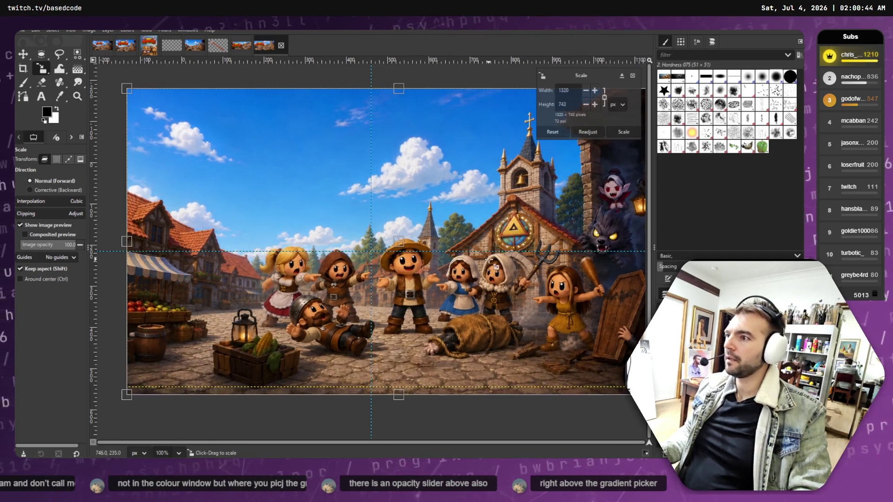
key("Escape")
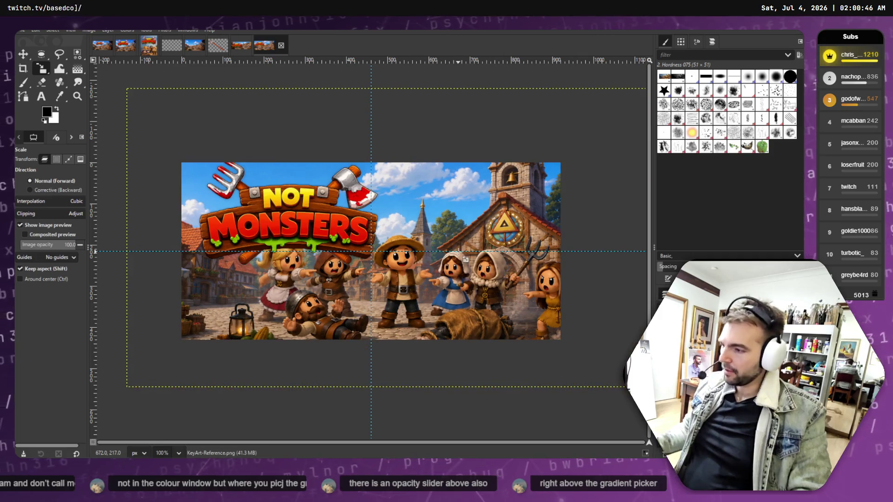
key("m")
mouse_move(449, 246)
left_mouse_down()
mouse_move(495, 251)
mouse_move(496, 263)
mouse_move(498, 254)
left_mouse_up()
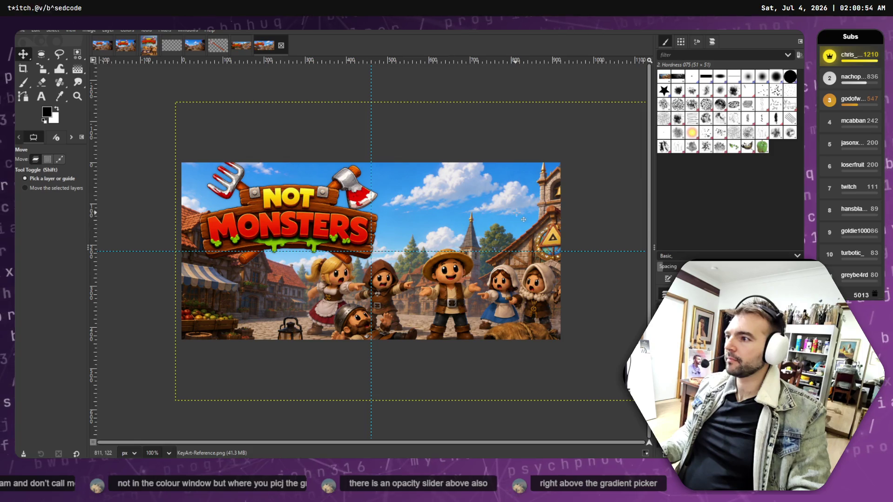
Scale the village scene down to about 1082×609 and apply it.
key("shift+s")
left_click_drag(432, 200, 496, 227)
left_click_drag(487, 257, 462, 251)
left_click_drag(419, 276, 401, 265)
left_click_drag(529, 324, 505, 310)
key("Return")
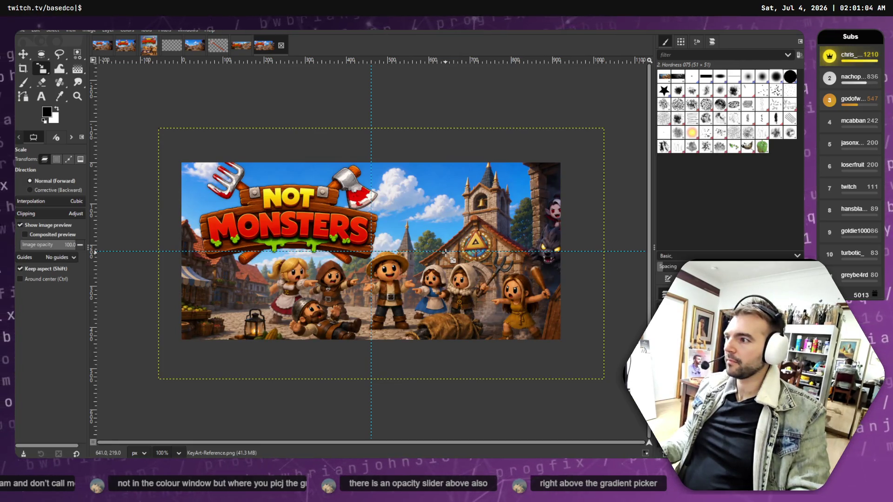
Shift the village scene slightly left and rescale it to 964×544.
left_click(402, 260)
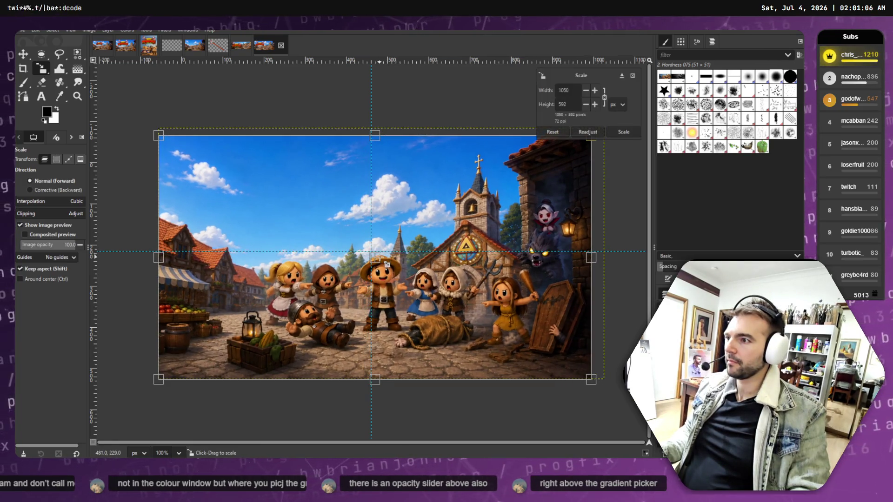
left_click_drag(382, 265, 363, 266)
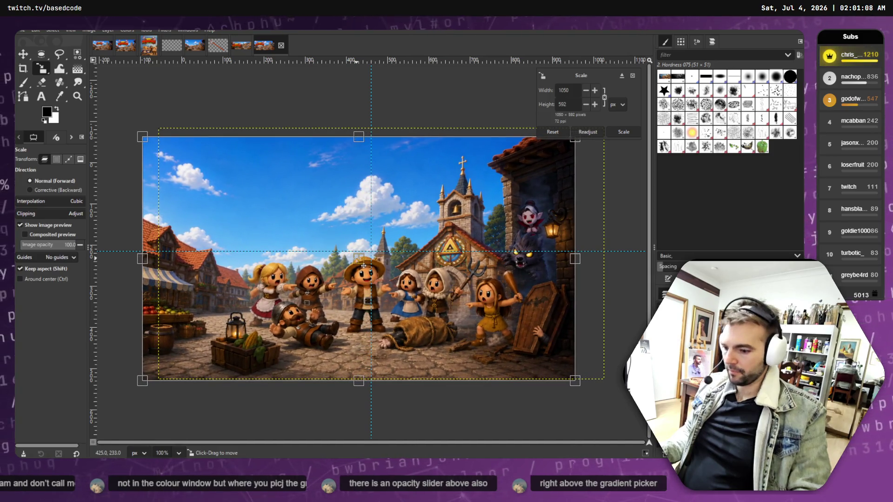
key("Return")
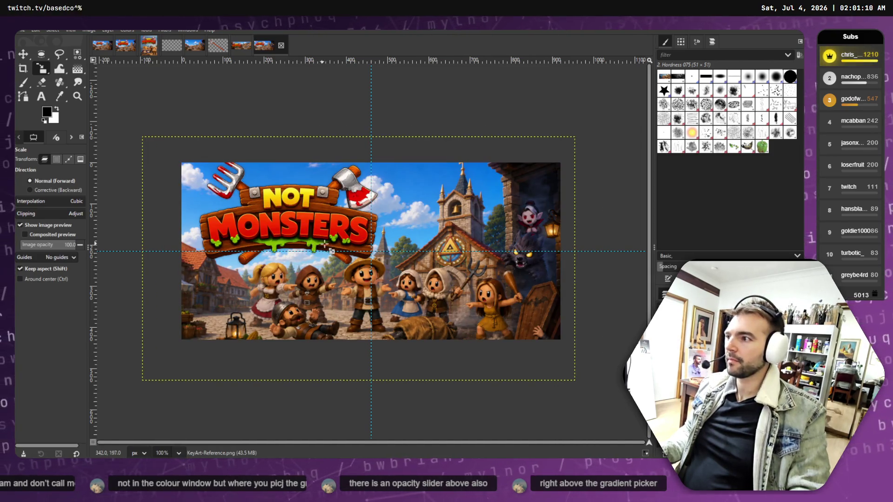
left_click_drag(357, 230, 399, 246)
key("Return")
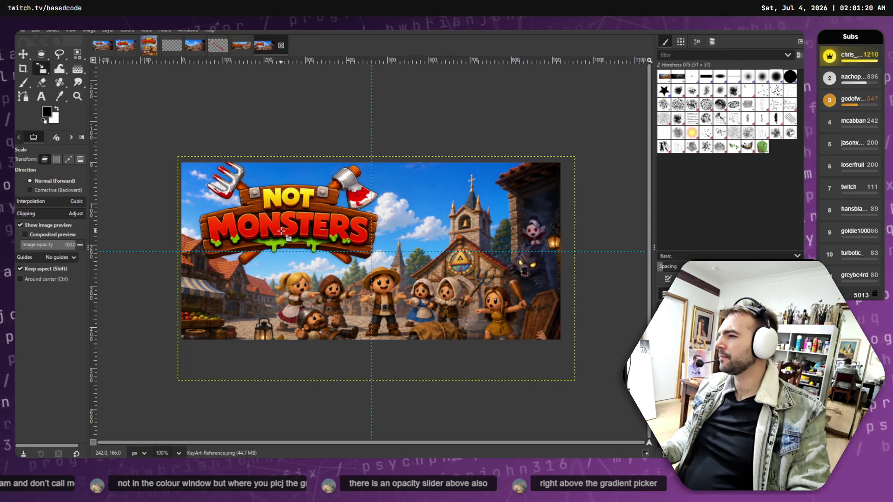
Resize the village scene from its corner and left edge, then enlarge the layer around its centre.
mouse_move(561, 358)
left_mouse_down()
mouse_move(553, 364)
mouse_move(516, 344)
mouse_move(535, 351)
mouse_move(546, 331)
left_mouse_up()
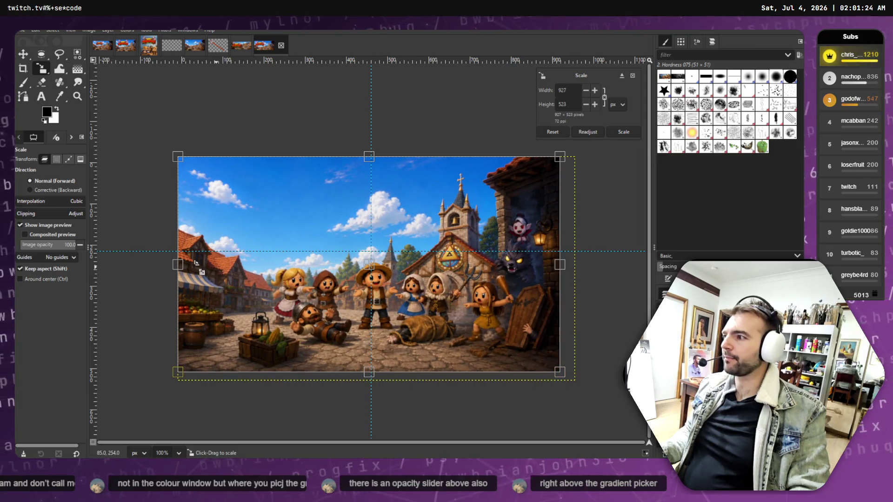
mouse_move(185, 274)
left_mouse_down()
mouse_move(192, 274)
mouse_move(183, 275)
left_mouse_up()
key("Return")
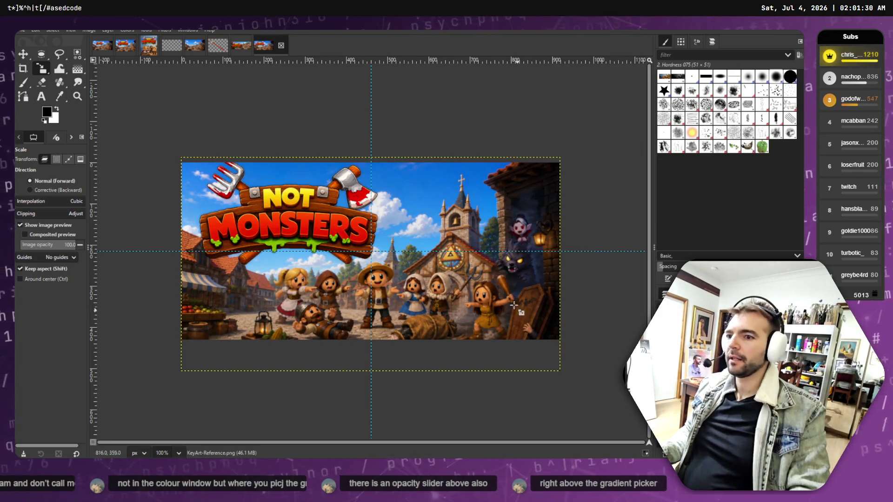
left_click_drag(414, 268, 415, 268)
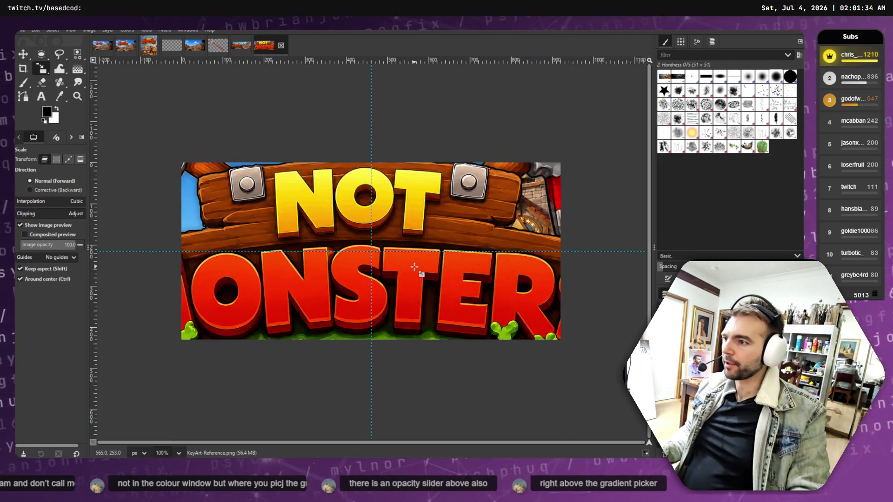
Scale the village scene to 923×519 so it fits the canvas.
left_click_drag(152, 102, 293, 217)
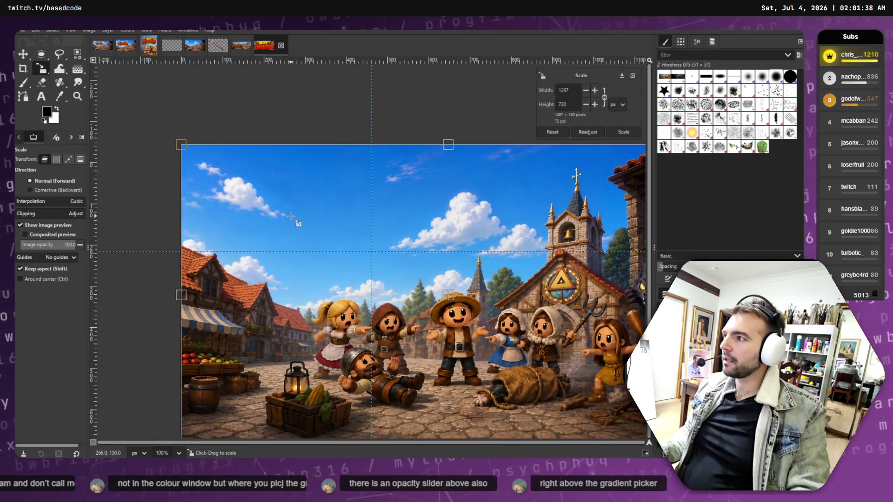
mouse_move(570, 321)
left_mouse_down()
mouse_move(530, 279)
mouse_move(392, 187)
left_mouse_up()
mouse_move(281, 256)
left_mouse_down()
mouse_move(400, 290)
mouse_move(387, 287)
left_mouse_up()
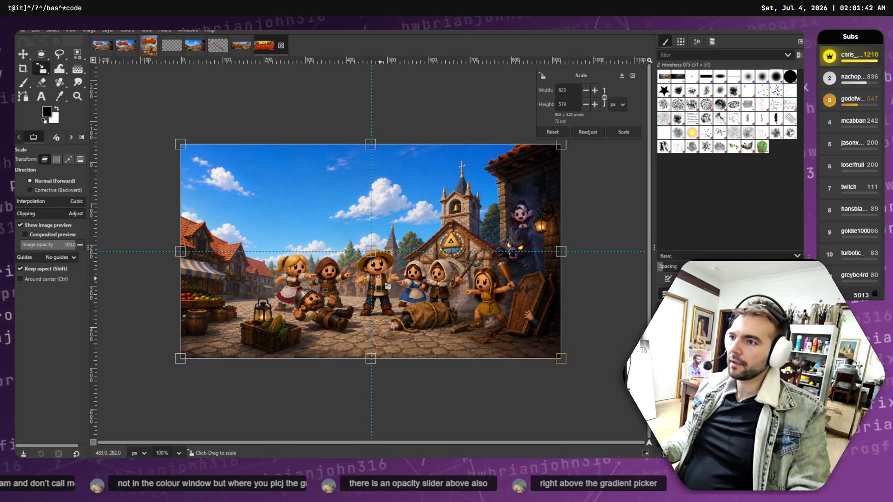
key("Return")
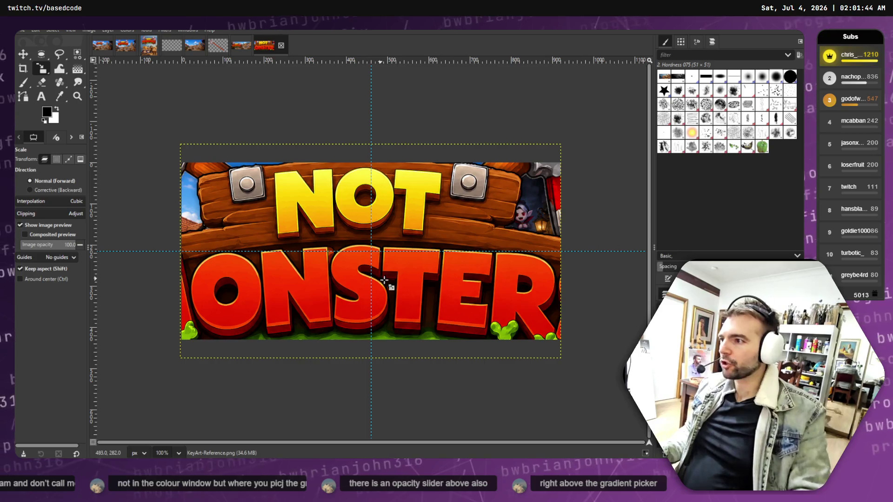
Shrink the Not Monsters logo to 429×286 in the top-left corner.
left_click(370, 252)
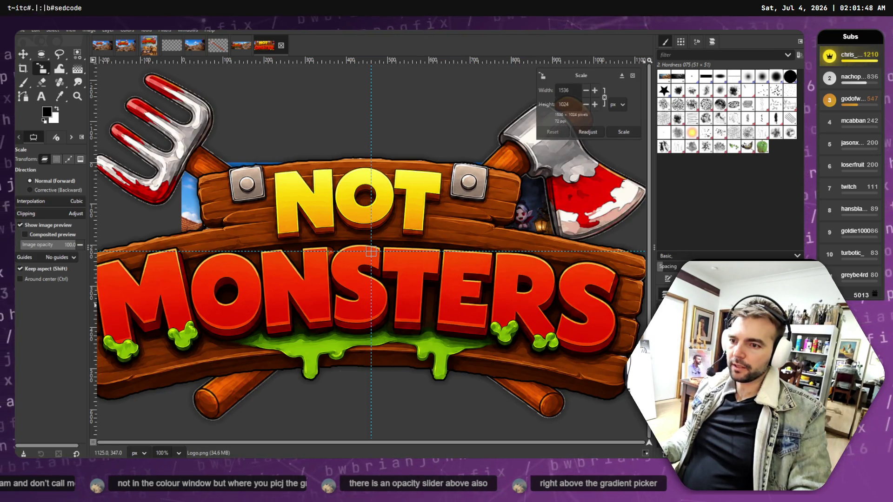
mouse_move(485, 293)
left_mouse_down()
mouse_move(544, 372)
mouse_move(254, 183)
mouse_move(322, 243)
mouse_move(385, 253)
mouse_move(303, 225)
mouse_move(315, 226)
left_mouse_up()
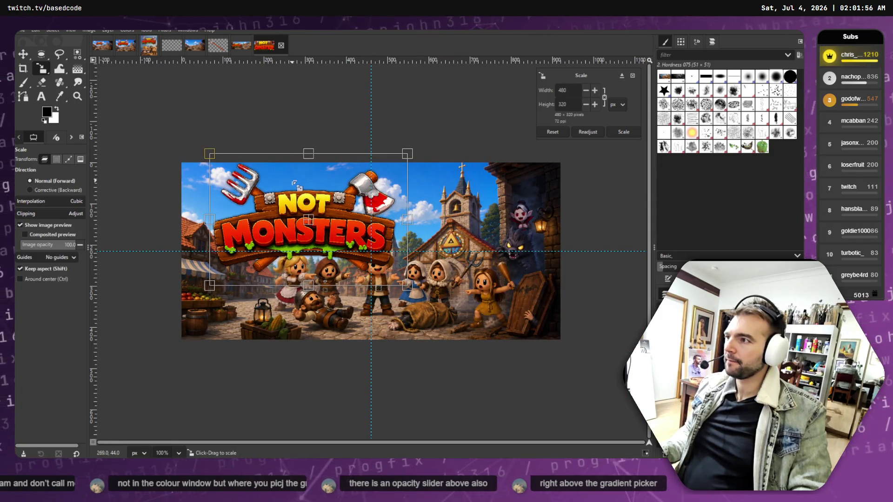
key("ctrl+z")
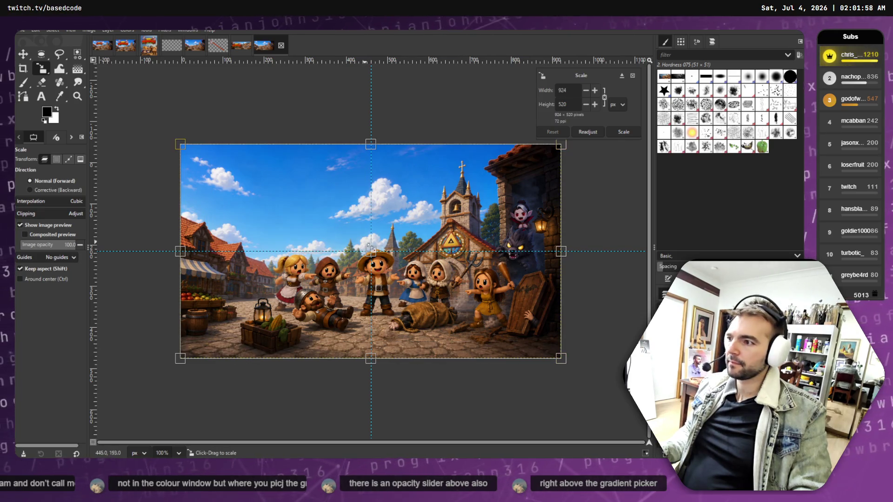
left_click_drag(381, 257, 385, 275)
key("ctrl+y")
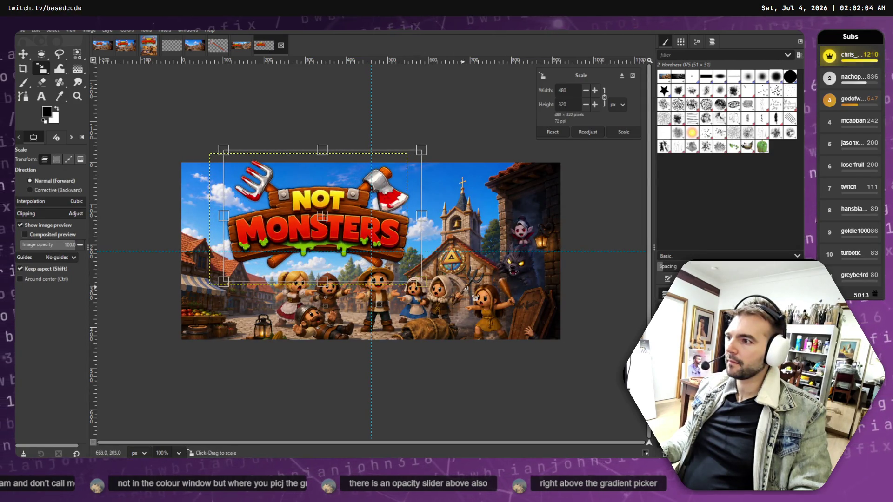
left_click_drag(420, 281, 396, 260)
left_click_drag(316, 214, 318, 217)
key("Return")
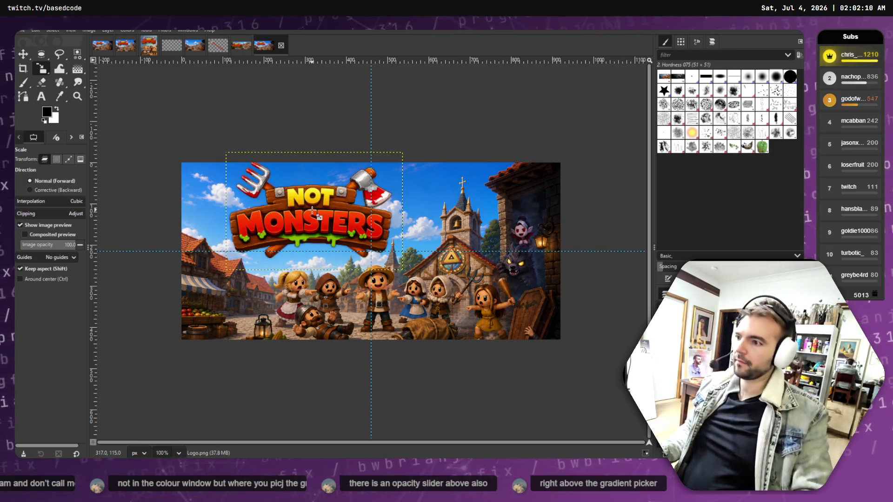
left_click(18, 30)
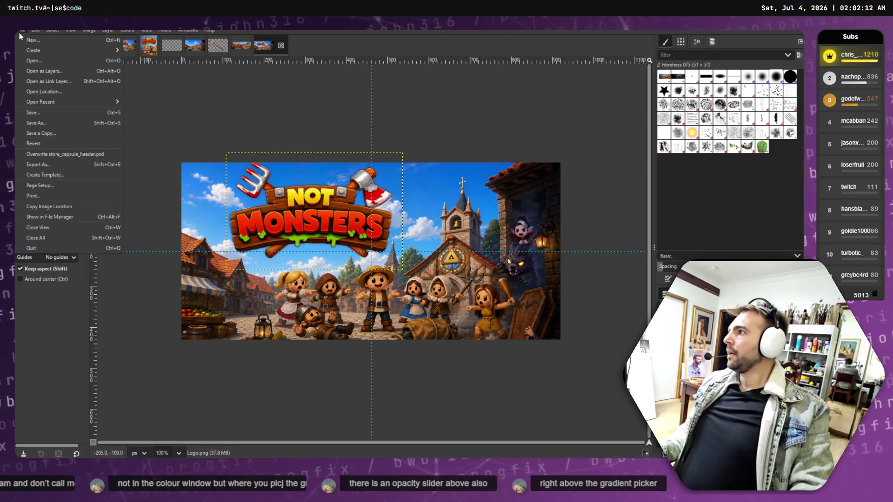
Overwrite the store_capsule_header.psd export, then cancel a Save As attempt.
left_click(66, 154)
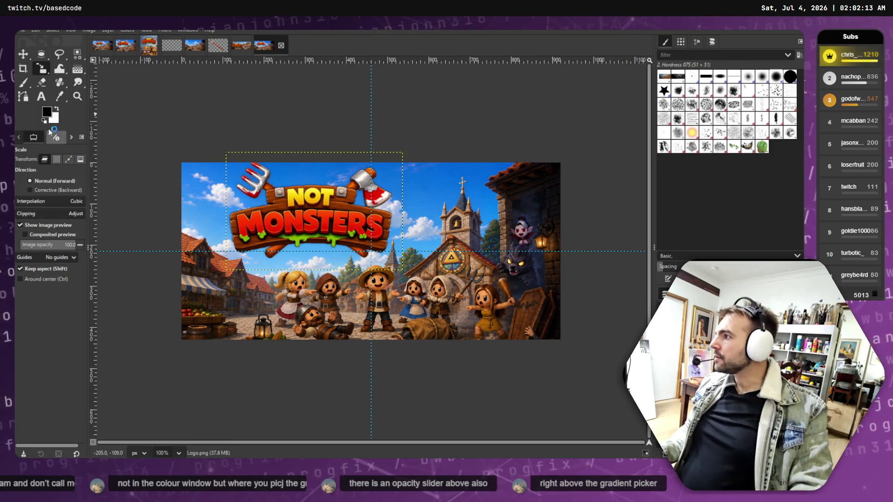
left_click(18, 29)
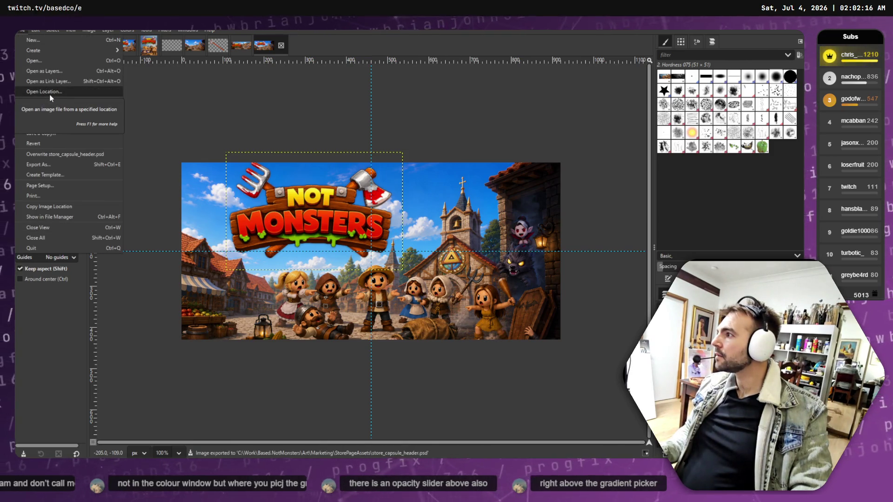
left_click(75, 124)
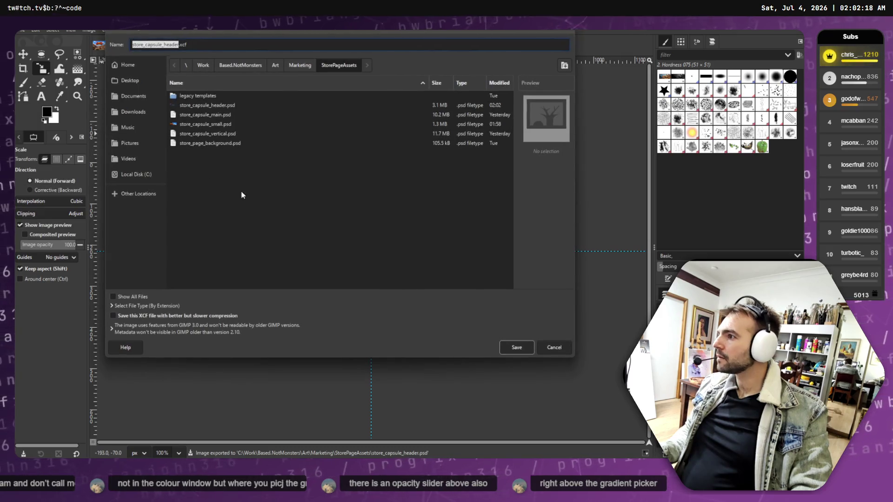
left_click(544, 349)
left_click(27, 29)
left_click(19, 31)
left_click(18, 31)
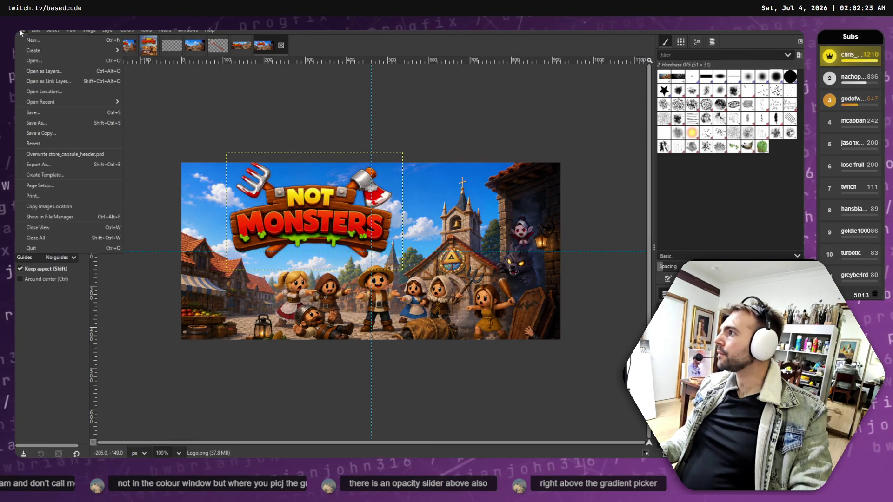
Export the image as store_capsule_header.png, replacing the existing PNG.
left_click(57, 165)
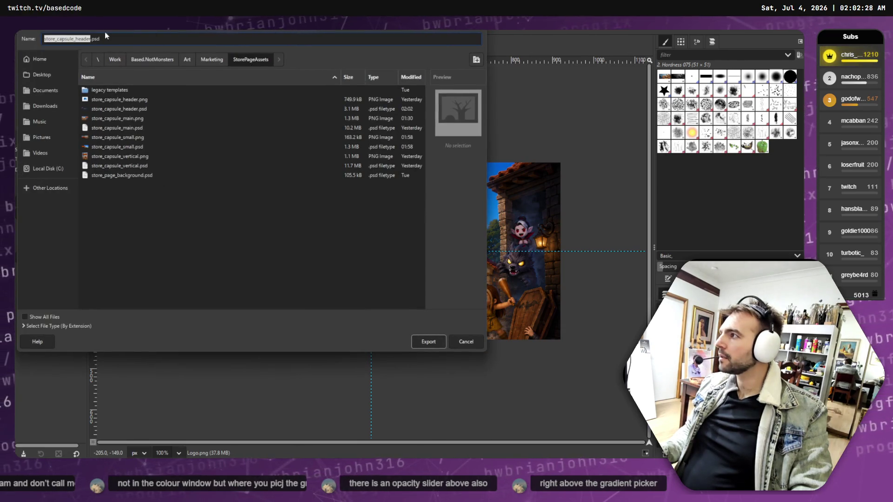
key("End")
key("BackSpace")
key("BackSpace")
type("ng")
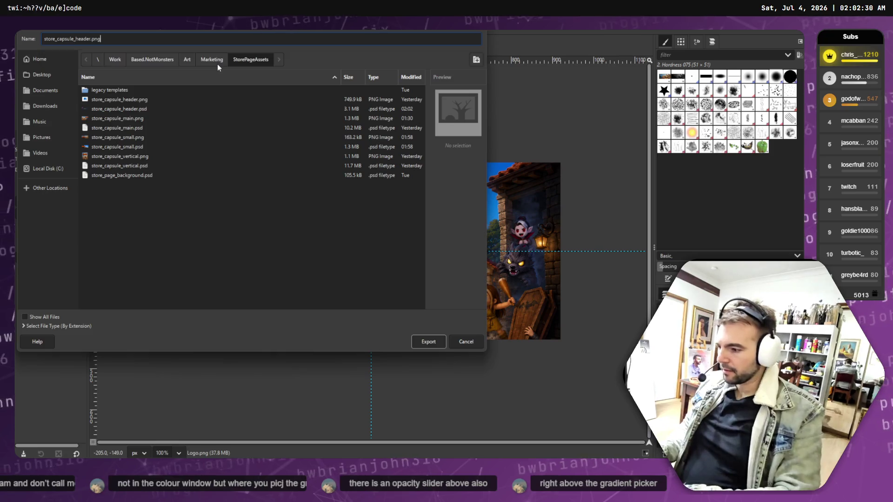
key("Return")
left_click(213, 226)
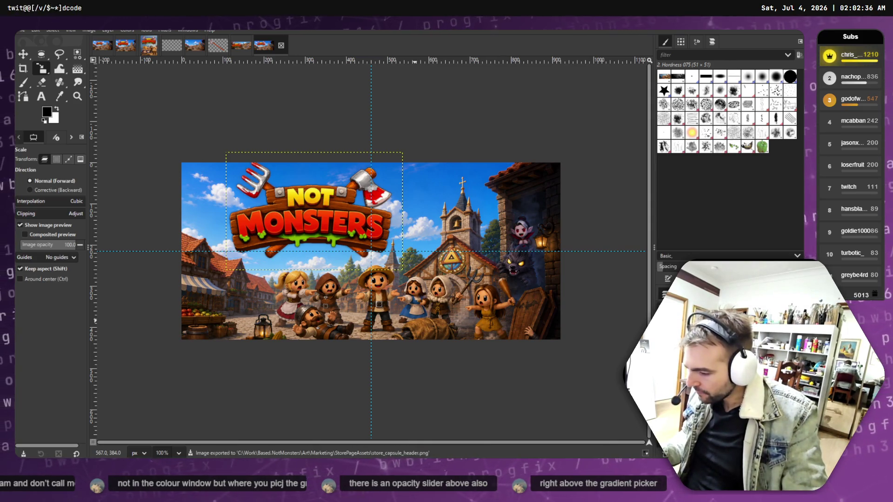
key("alt+Tab")
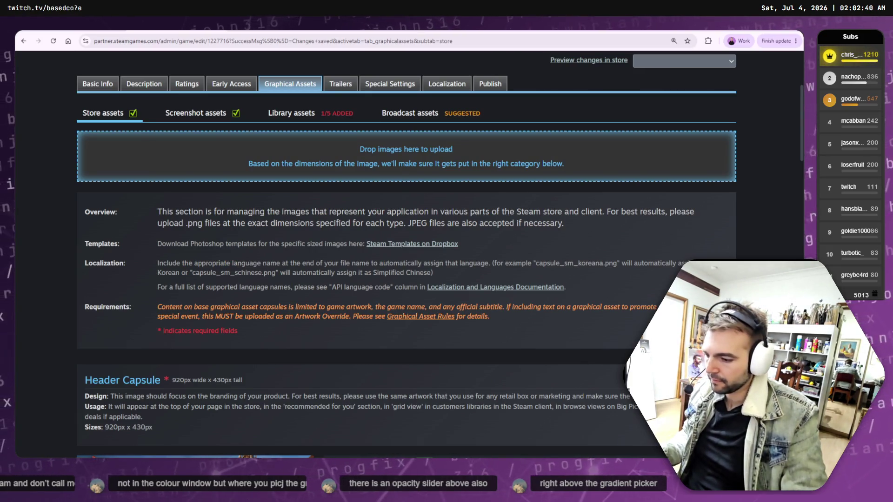
Drop store_capsule_header.png from StorePageAssets into the upload area as a Header Capsule.
key("alt+Tab")
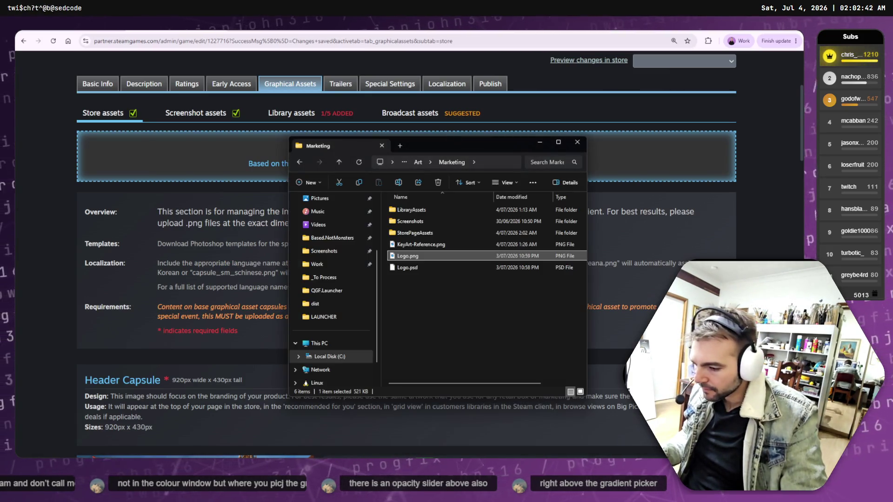
double_click(423, 233)
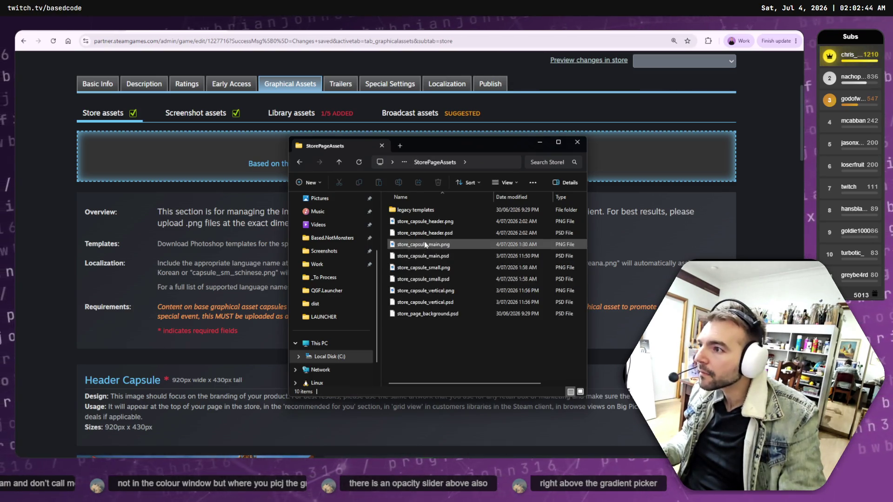
left_click(392, 223)
left_click_drag(264, 182, 250, 186)
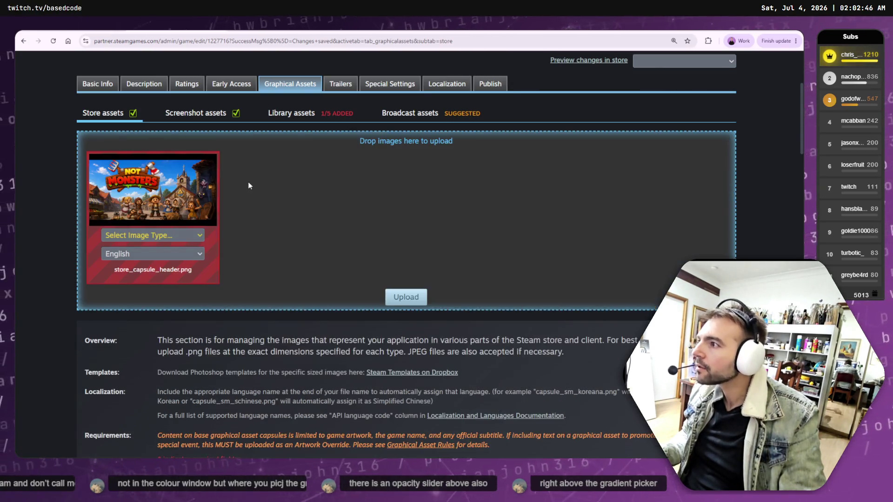
left_click(173, 236)
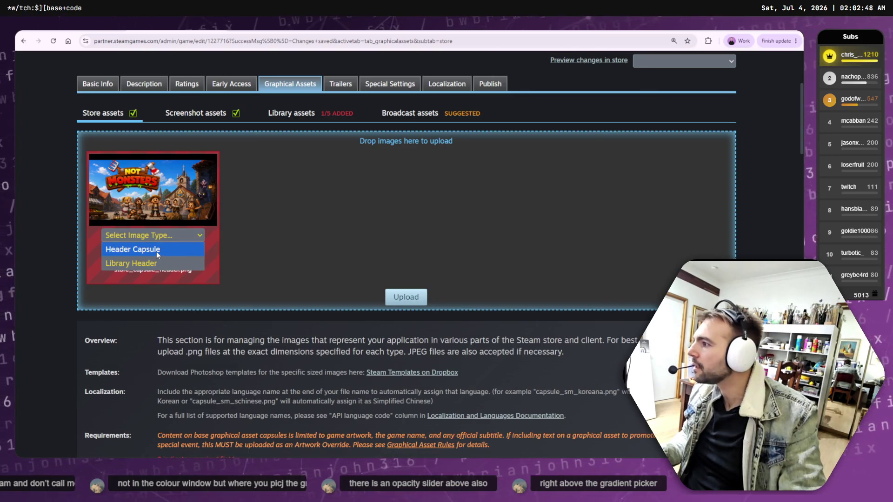
left_click(159, 251)
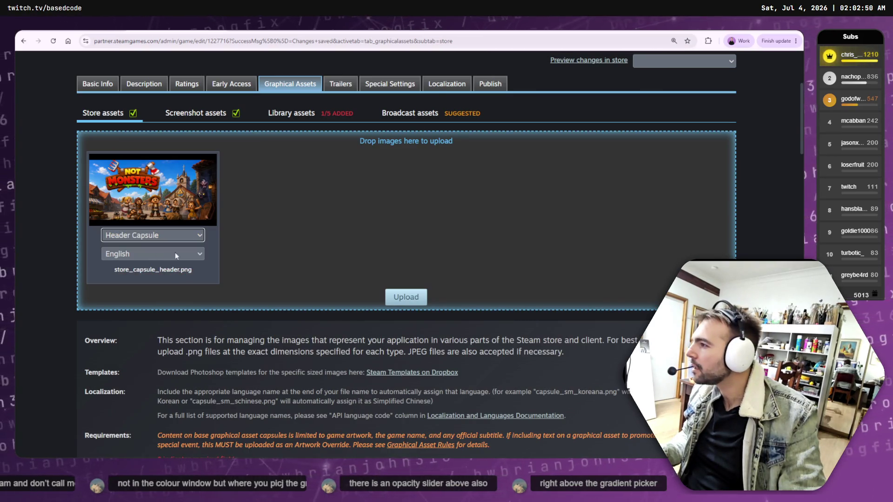
Upload the header capsule, acknowledging both graphical asset rules, and confirm.
left_click(406, 298)
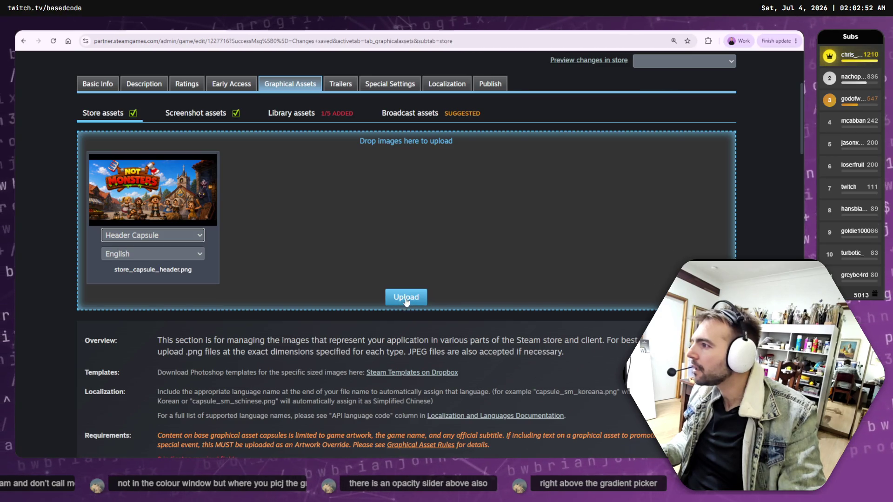
left_click(406, 299)
left_click(409, 257)
left_click(344, 367)
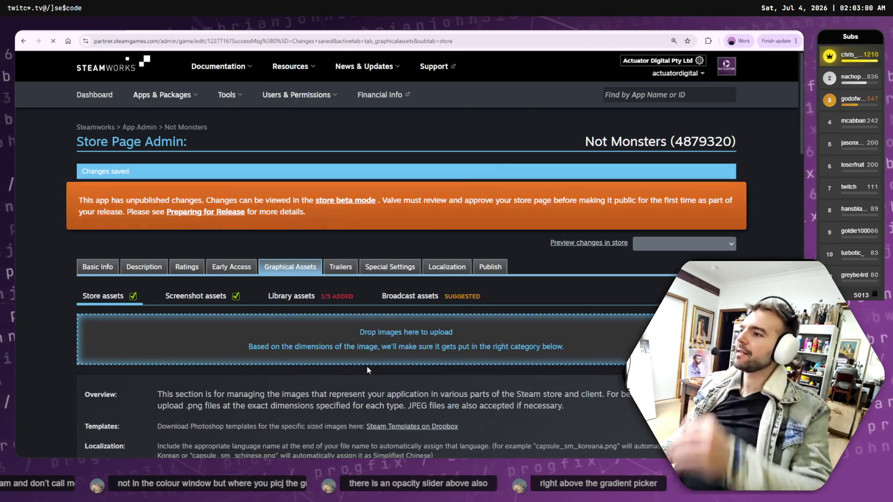
scroll(425, 227, "down", 5)
scroll(425, 227, "down", 15)
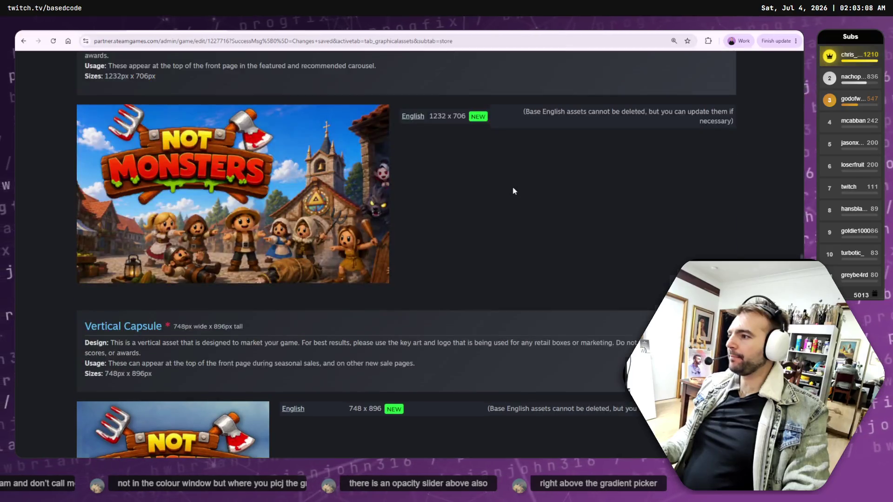
scroll(511, 172, "up", 13)
scroll(511, 181, "up", 6)
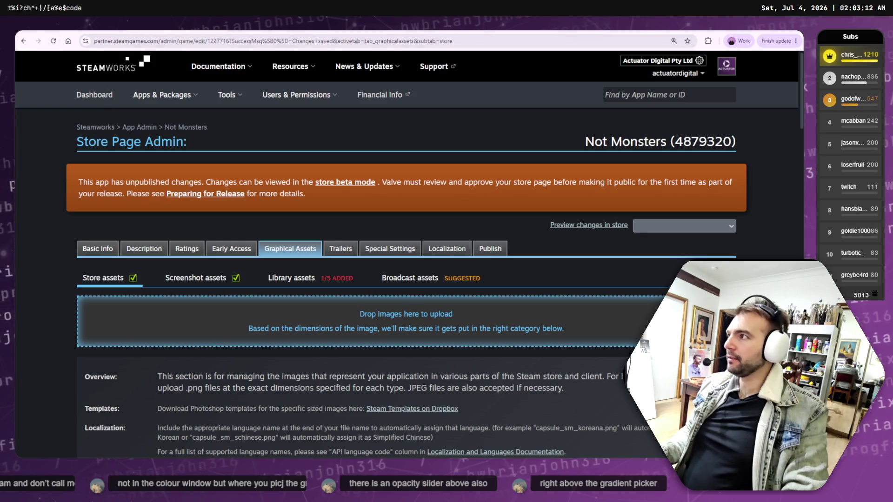
key("alt+Tab")
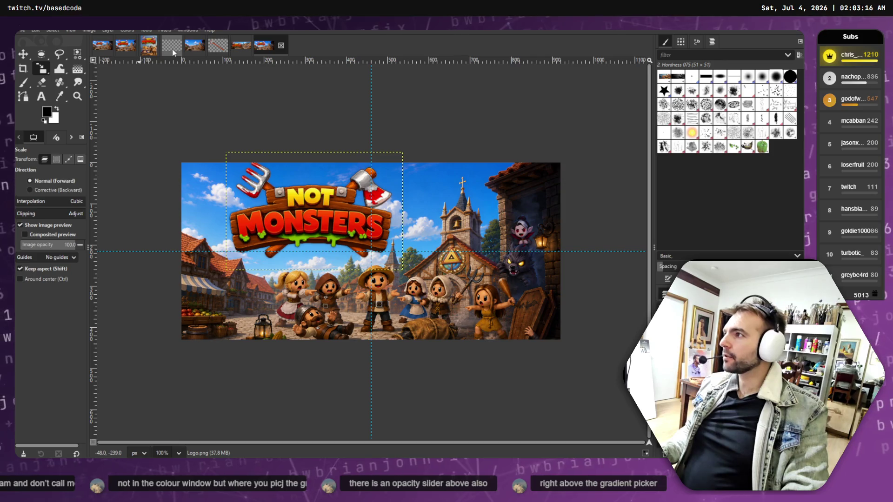
In KeyArt-Reference.png, delete the top layer and try deleting the banner and copy layers, undoing both.
left_click(152, 51)
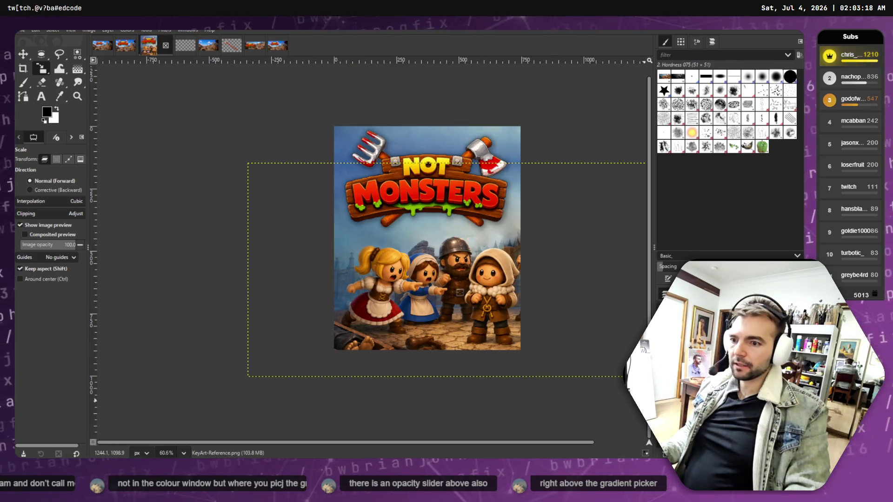
right_click(670, 321)
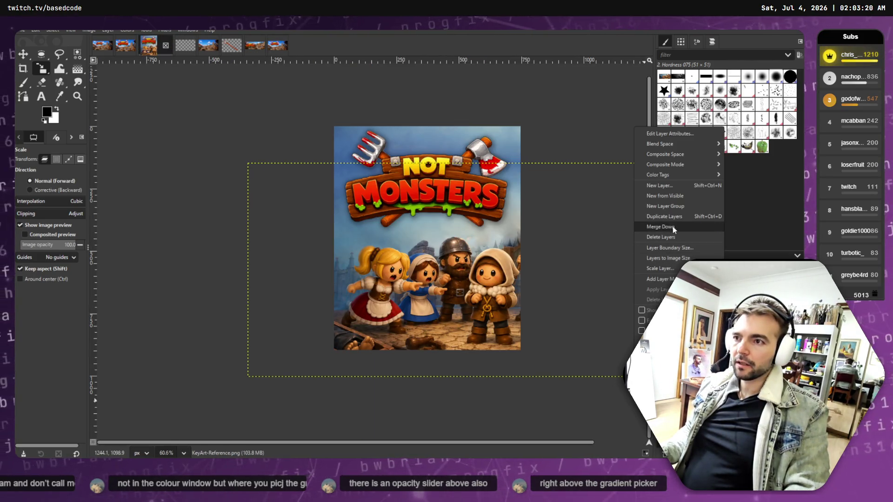
left_click(676, 238)
left_click(582, 154)
right_click(665, 320)
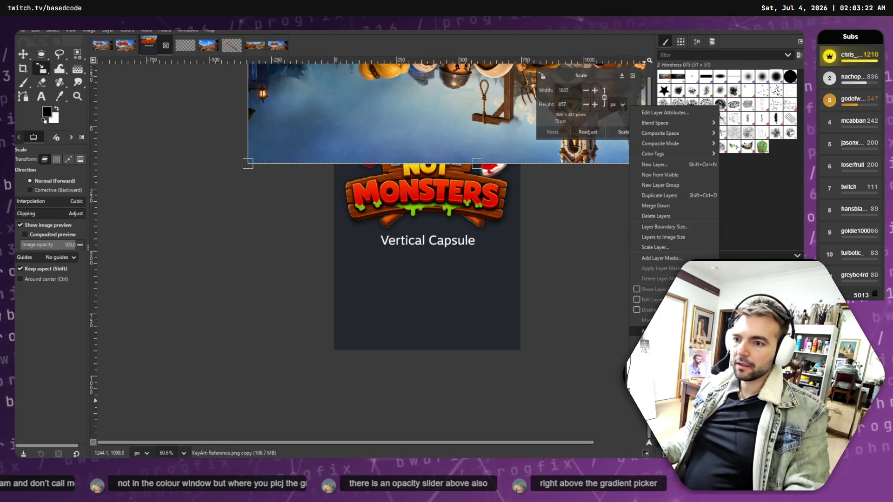
left_click(671, 216)
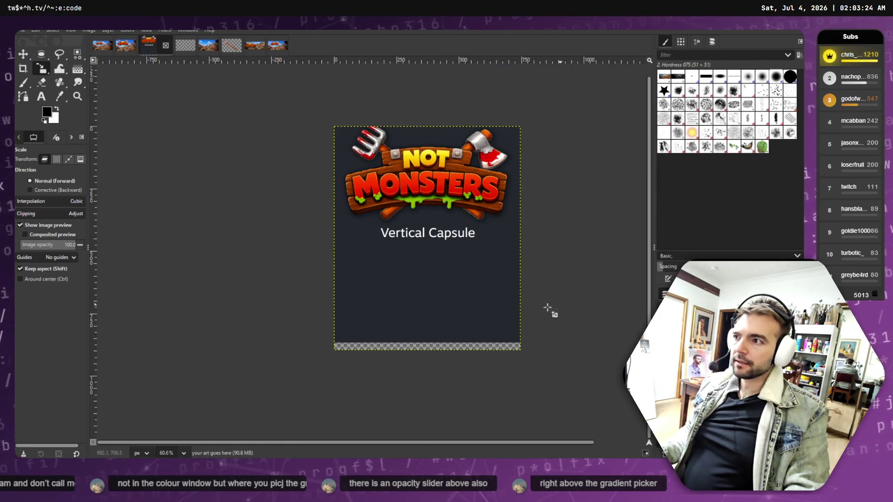
key("ctrl+z")
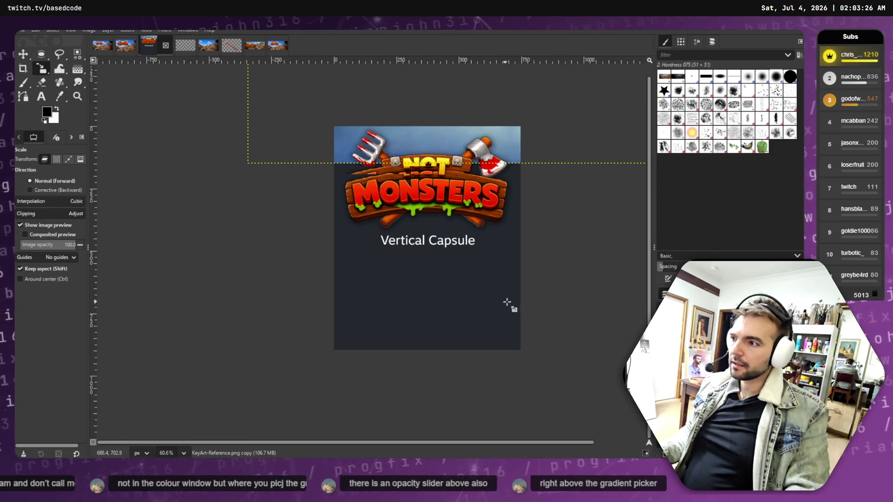
right_click(665, 320)
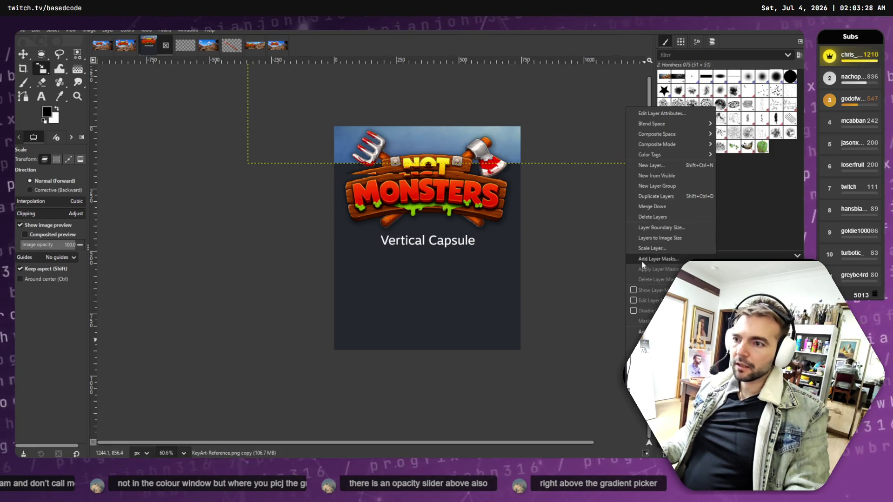
left_click(660, 217)
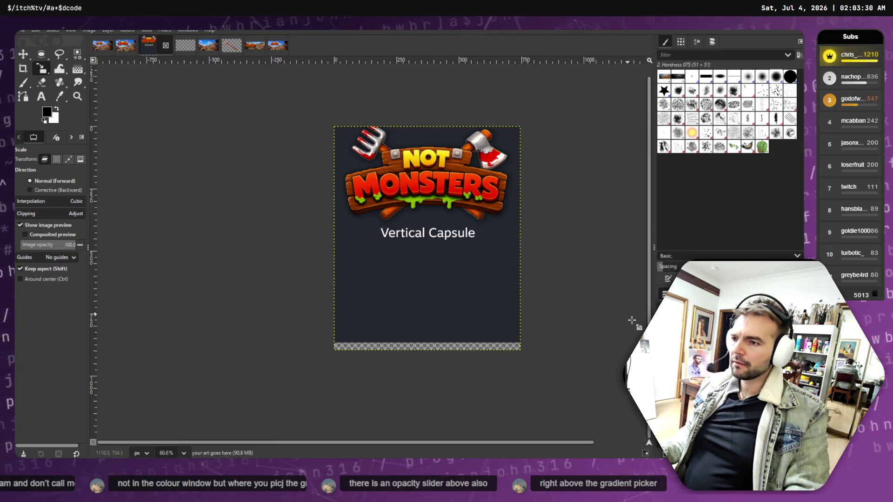
key("ctrl+z")
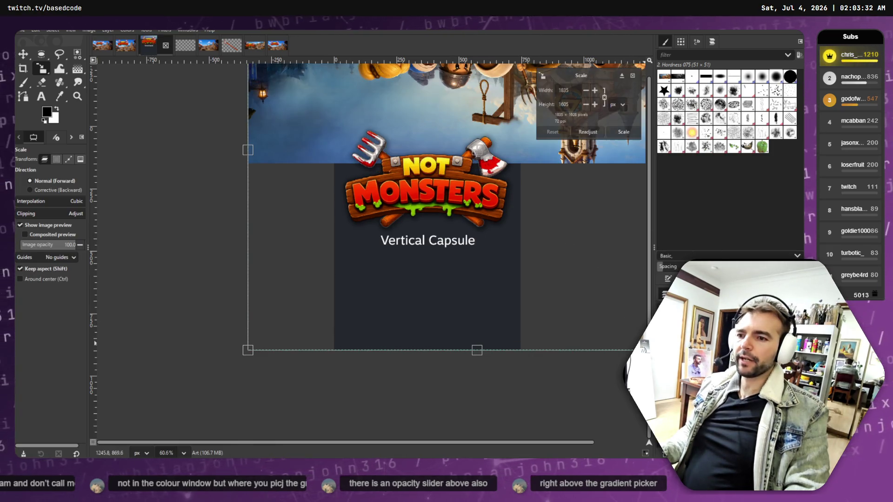
Try Layer to Image Size, undo it, and move the key art copy to cover the canvas.
left_click(634, 322)
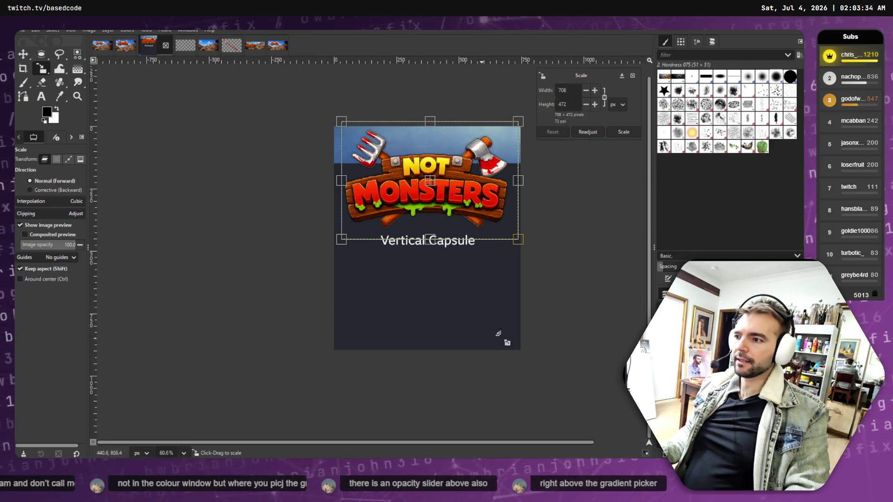
right_click(716, 354)
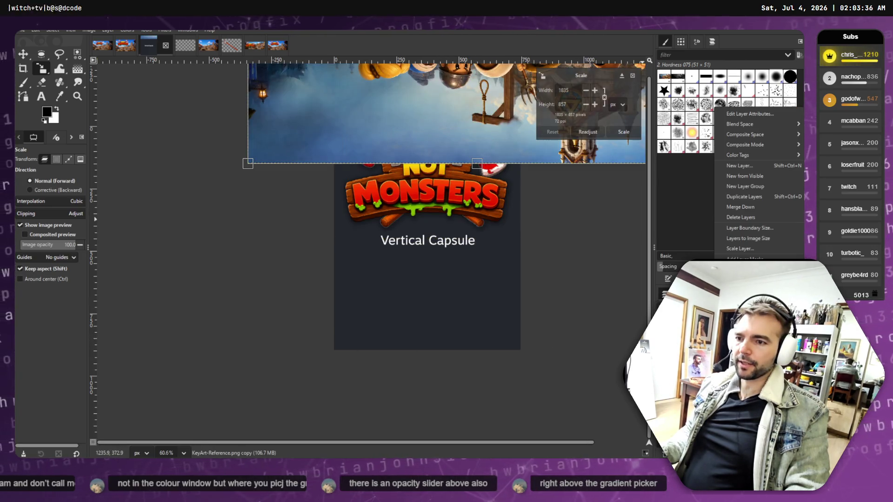
left_click(760, 239)
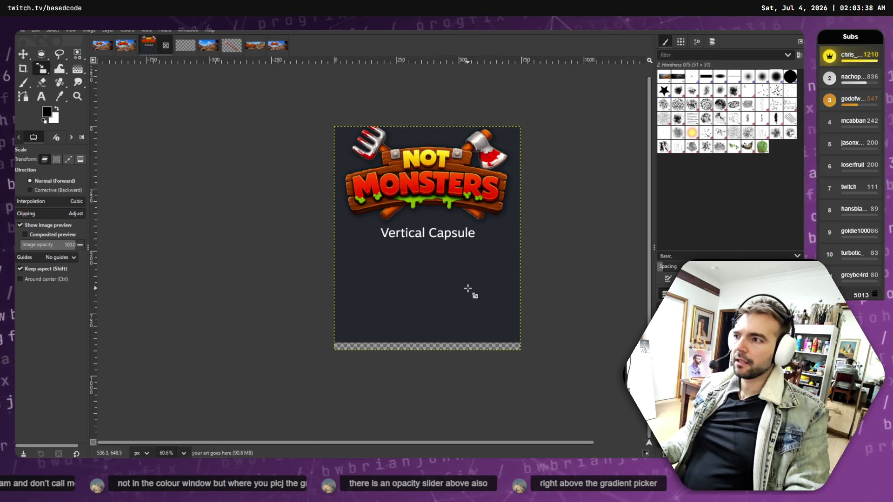
key("ctrl+z")
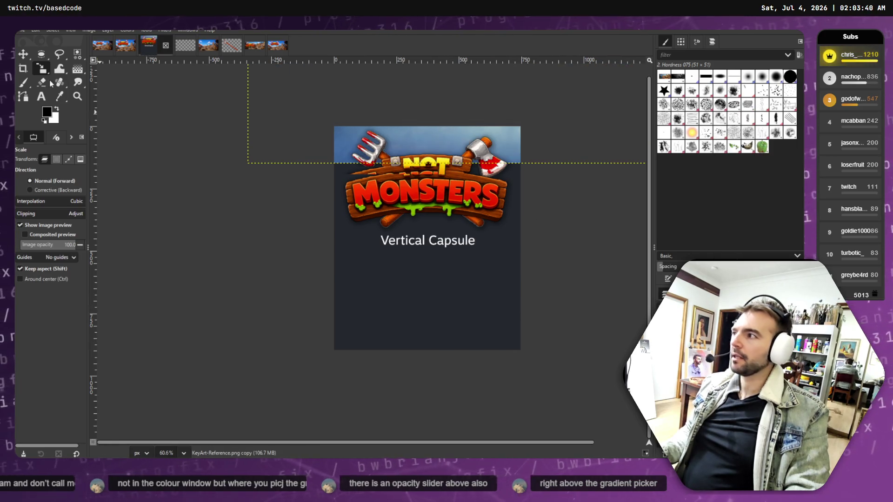
left_click(26, 54)
mouse_move(481, 124)
left_mouse_down()
mouse_move(298, 242)
mouse_move(289, 259)
mouse_move(298, 265)
left_mouse_up()
Delete the upside-down key art copy and KeyArt copy layers, and nudge the template back into place.
right_click(660, 297)
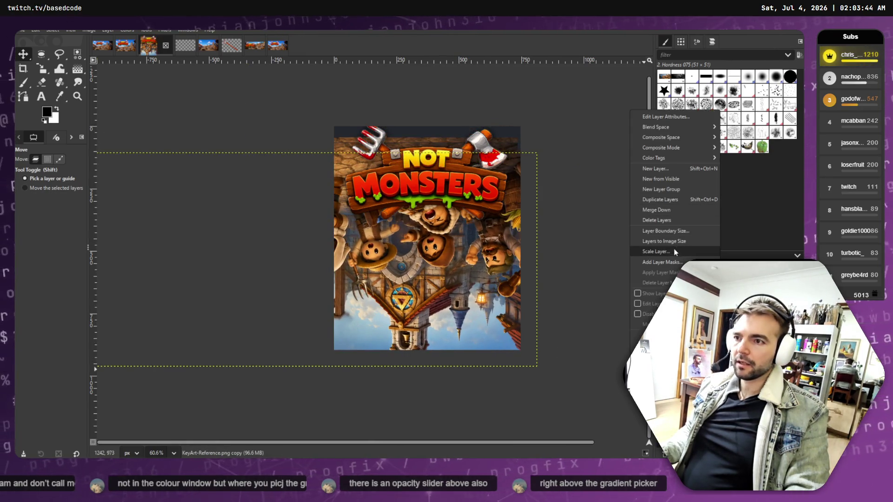
left_click(666, 219)
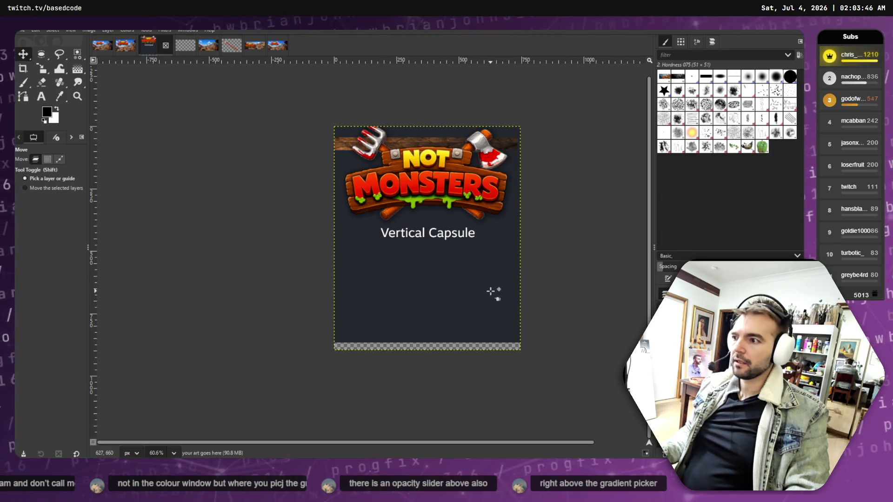
mouse_move(493, 292)
left_mouse_down()
mouse_move(313, 349)
mouse_move(121, 146)
mouse_move(141, 119)
left_mouse_up()
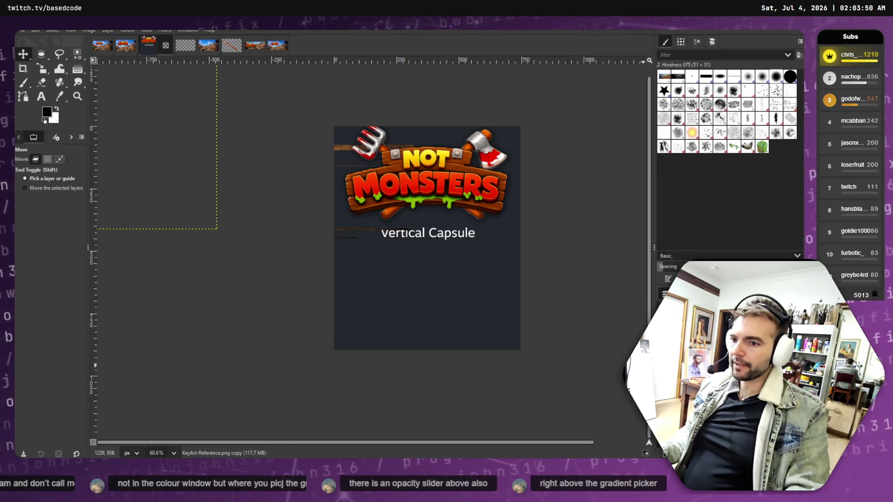
right_click(714, 105)
left_click(753, 218)
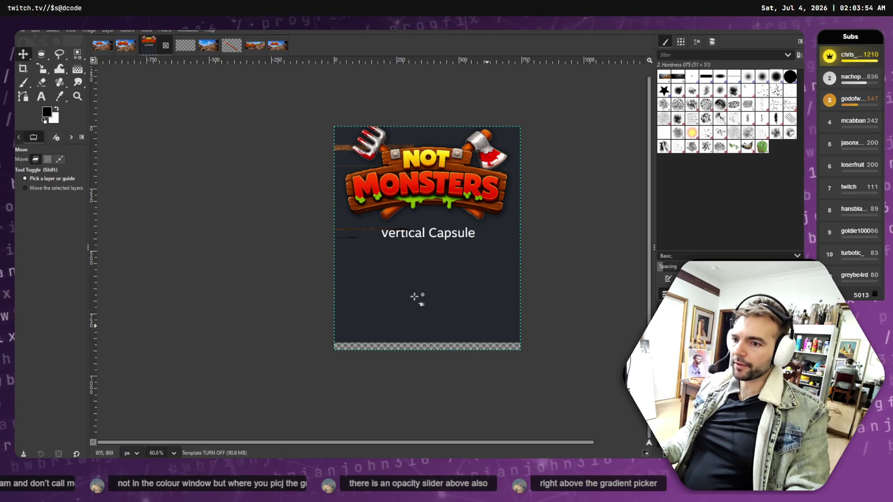
left_click_drag(421, 269, 430, 264)
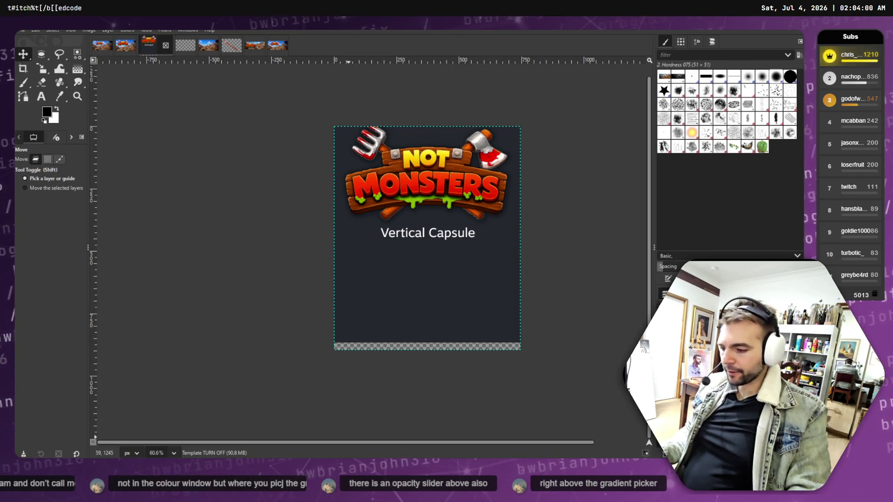
key("alt+Tab")
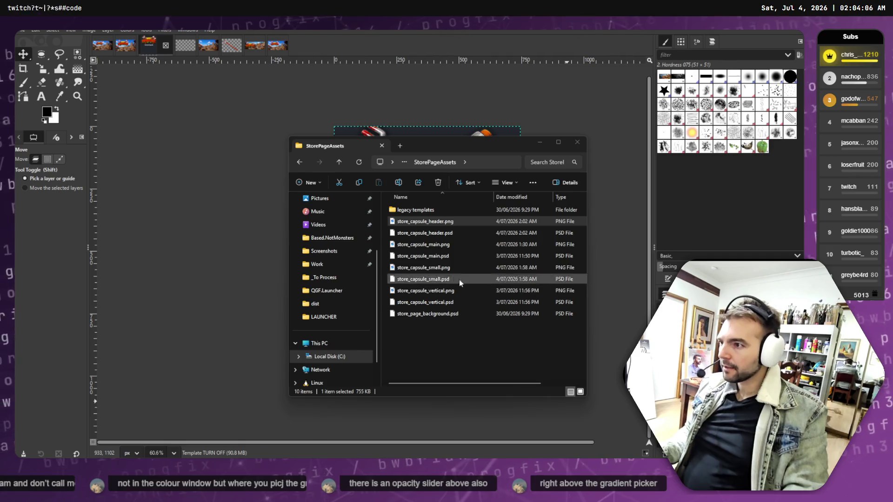
Drag KeyArt-Reference.png from the Marketing folder onto the Vertical Capsule canvas as a new layer.
mouse_move(430, 142)
left_mouse_down()
mouse_move(219, 246)
mouse_move(278, 178)
left_mouse_up()
left_click(187, 199)
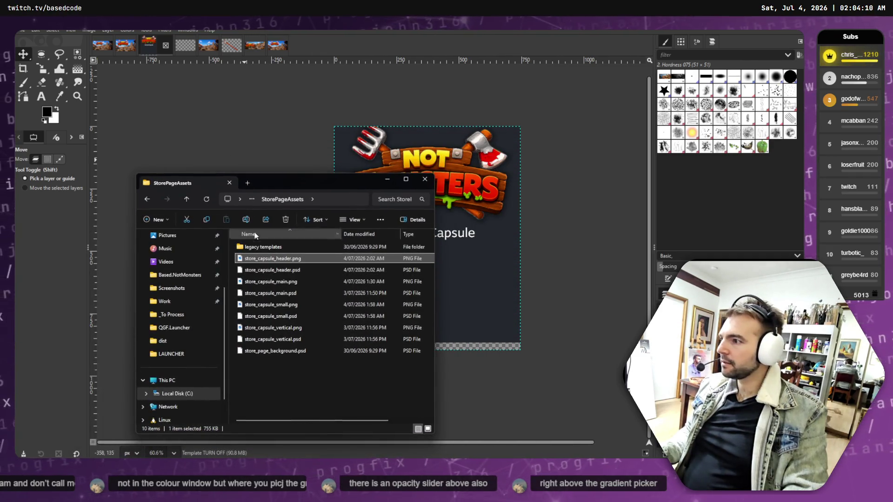
left_click(242, 282)
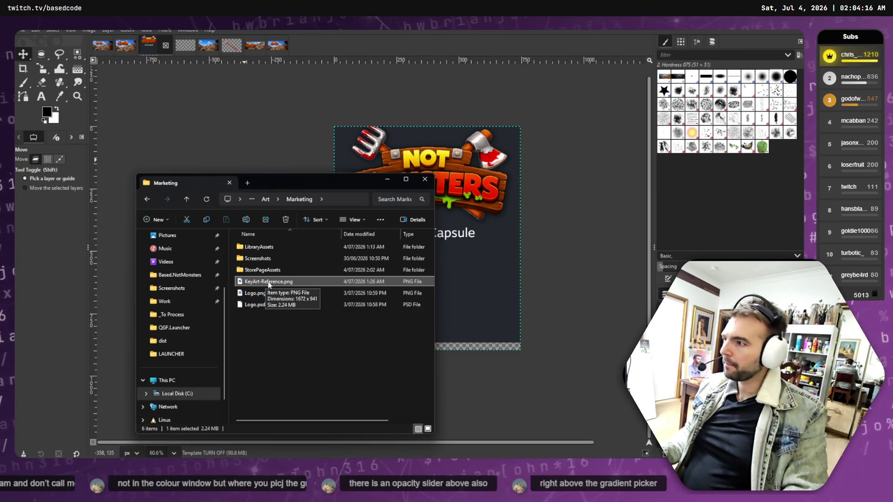
mouse_move(269, 284)
left_mouse_down()
mouse_move(205, 279)
mouse_move(131, 223)
left_mouse_up()
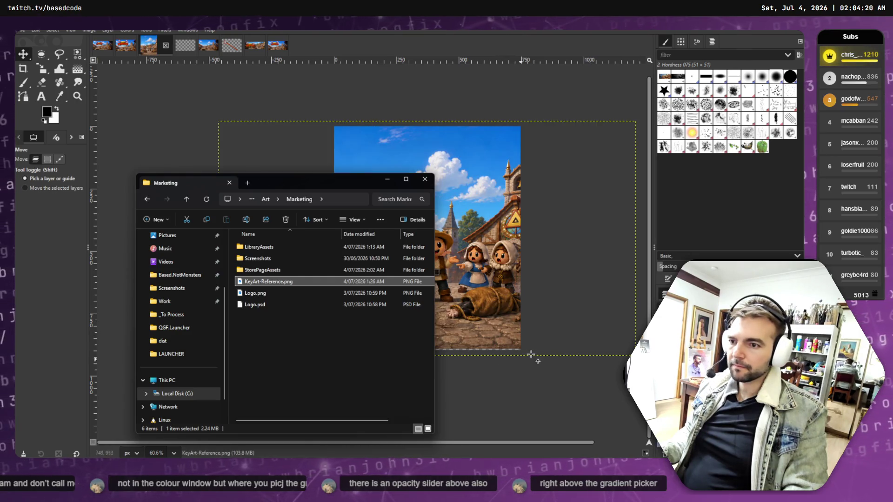
Shift the key art down and scale the Not Monsters logo to 683×455.
key("alt+Tab")
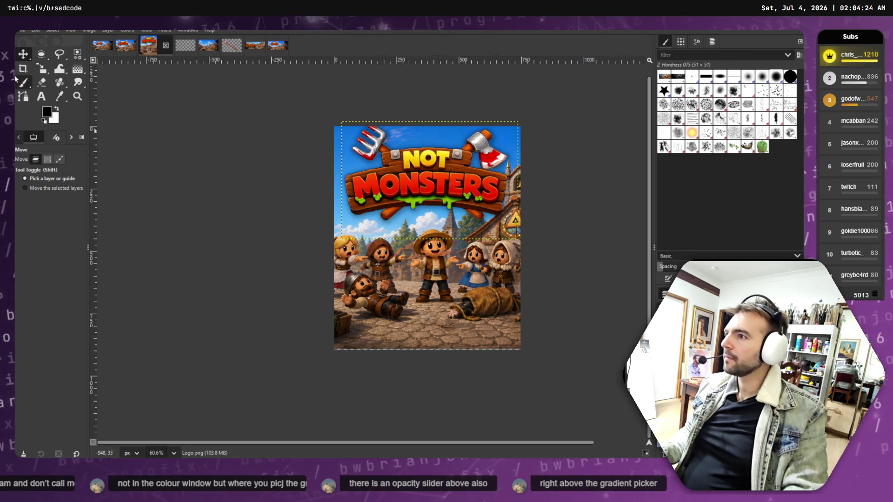
left_click_drag(458, 281, 461, 295)
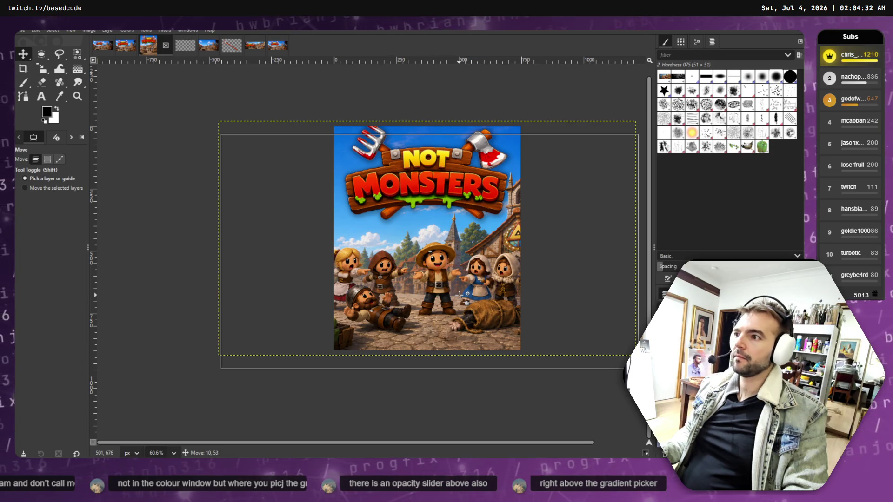
left_click(669, 362)
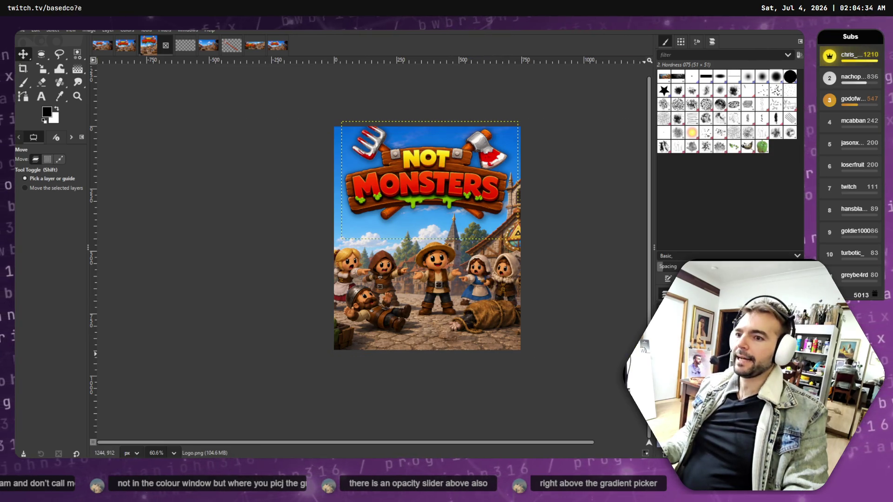
left_click(40, 71)
left_click(394, 162)
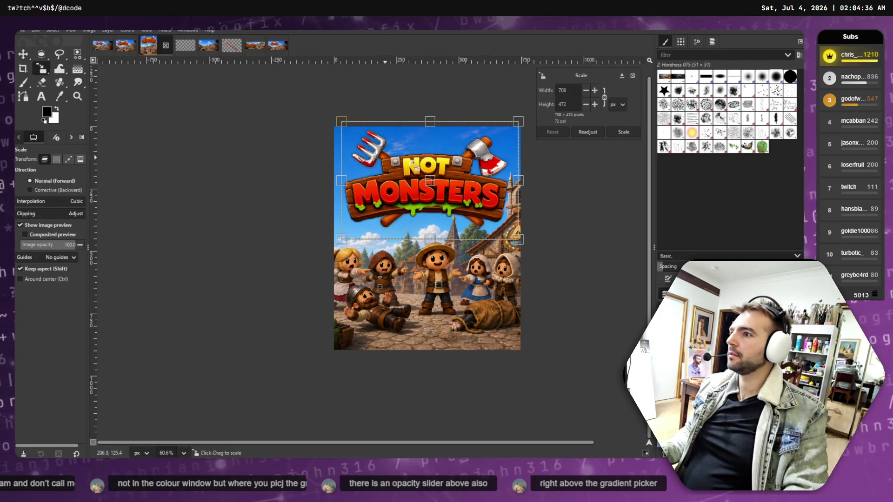
left_click_drag(433, 179, 440, 190)
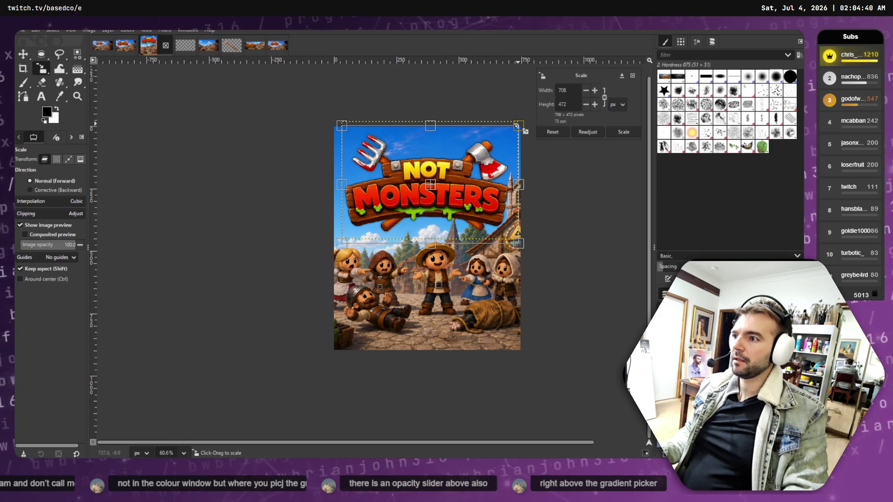
left_click_drag(515, 125, 514, 137)
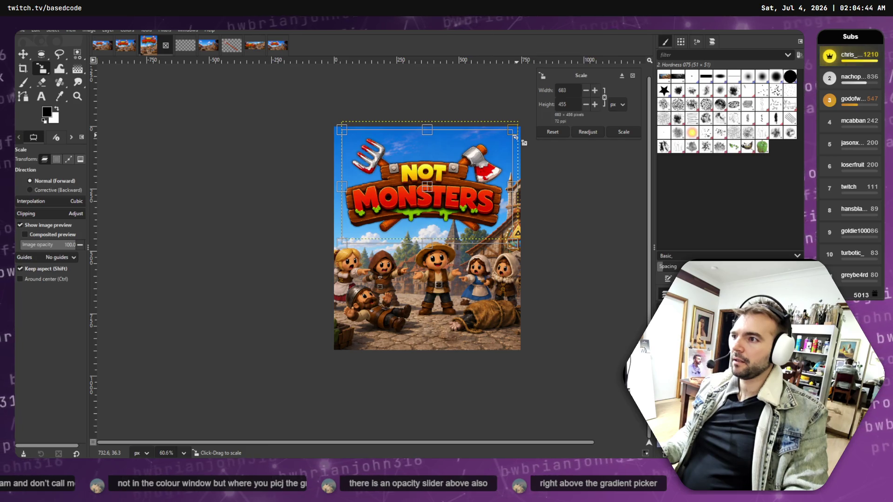
key("Return")
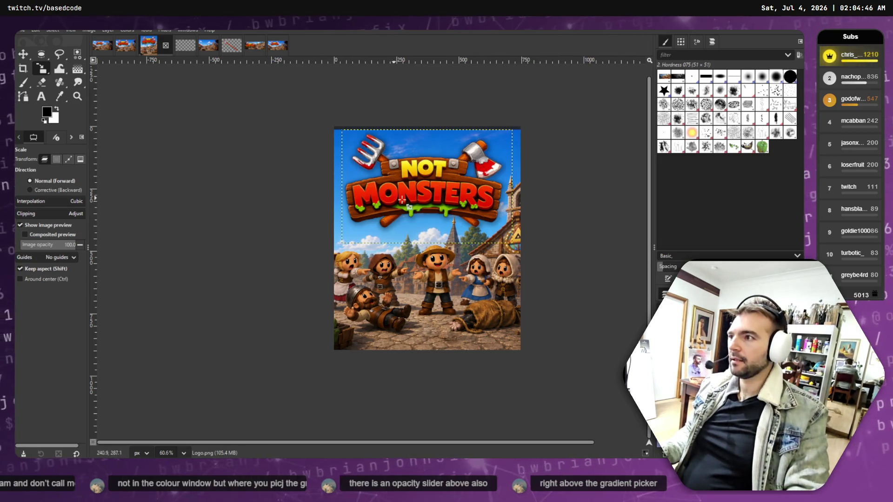
Move the key art layer up slightly and commit the transform.
left_click(469, 273)
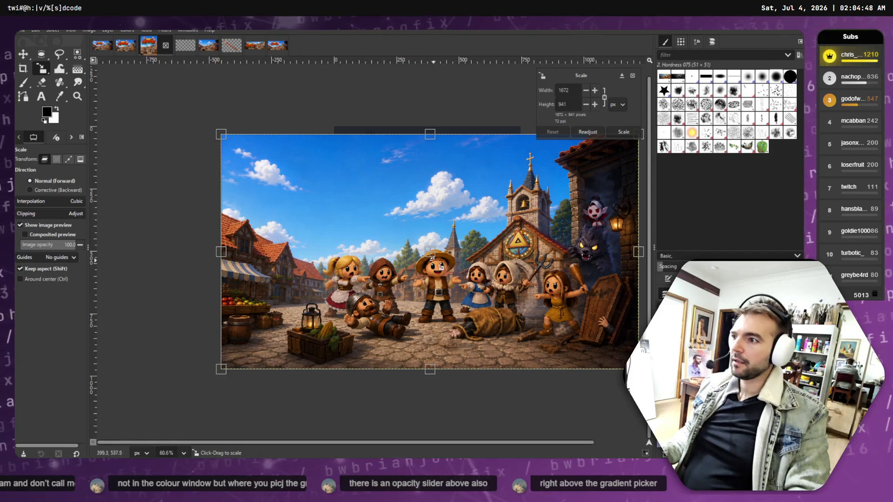
left_click_drag(438, 261, 438, 252)
key("Return")
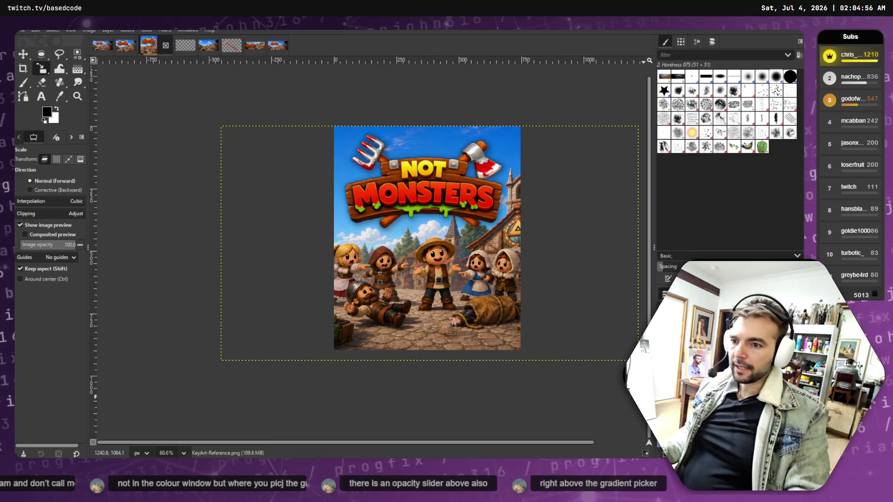
Smudge the treetops beside the church tower into the sky with a size-62 brush.
key("e")
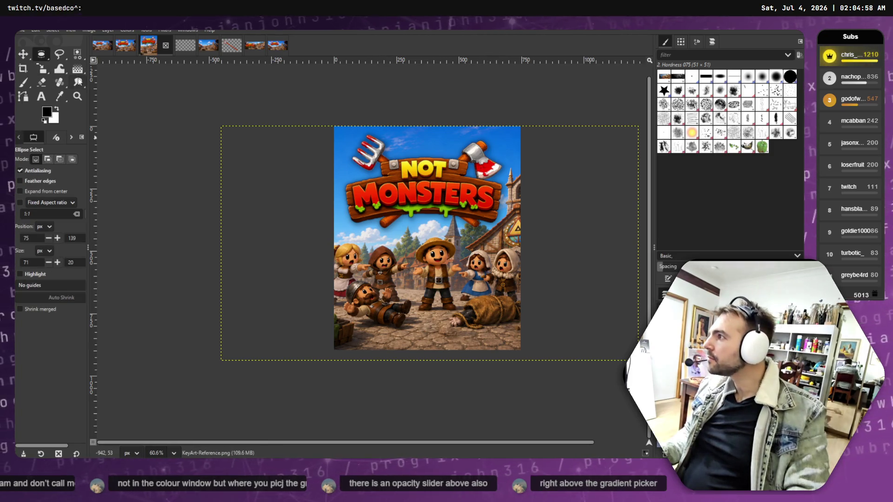
key("s")
scroll(460, 230, "up", 5, "ctrl")
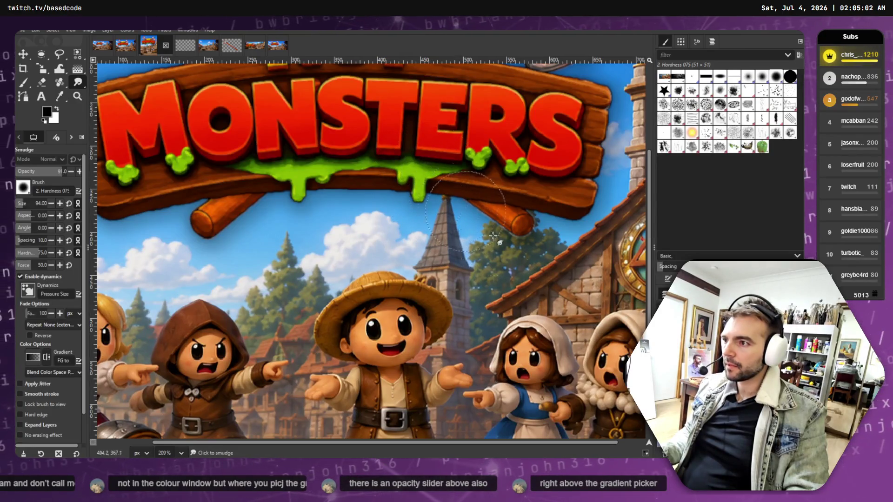
left_click(485, 182)
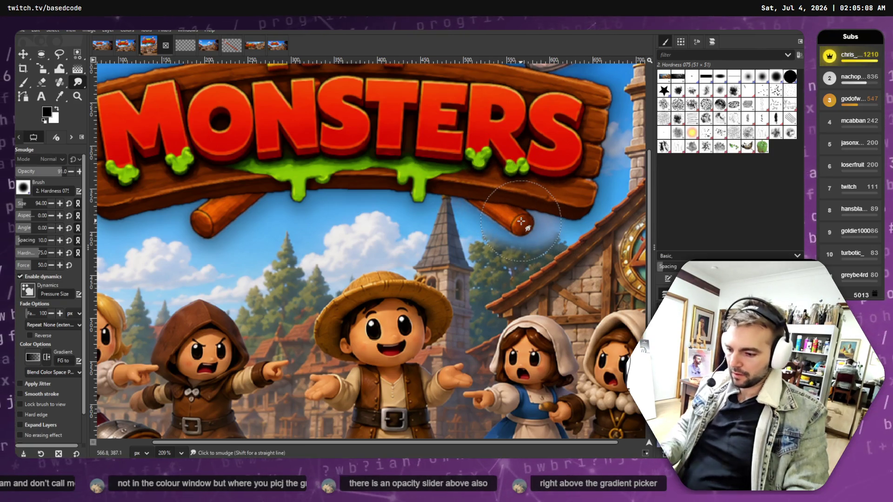
key("bracketleft")
key("bracketleft")
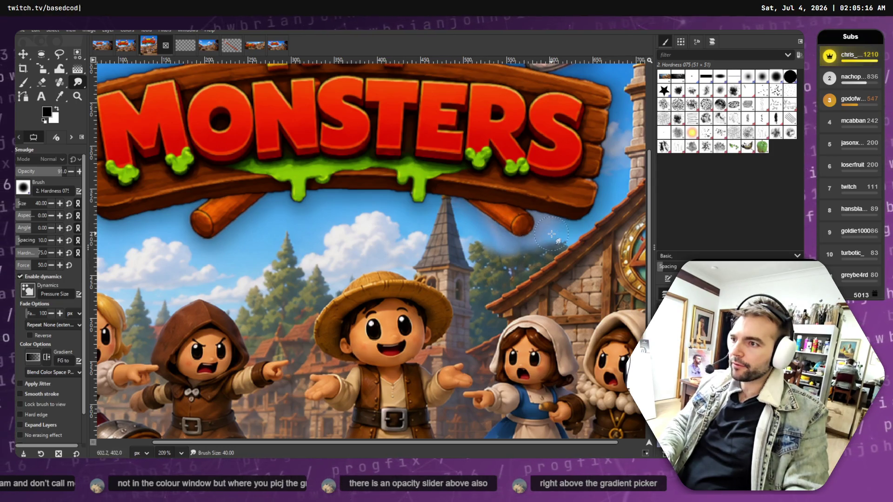
left_click_drag(482, 251, 495, 280)
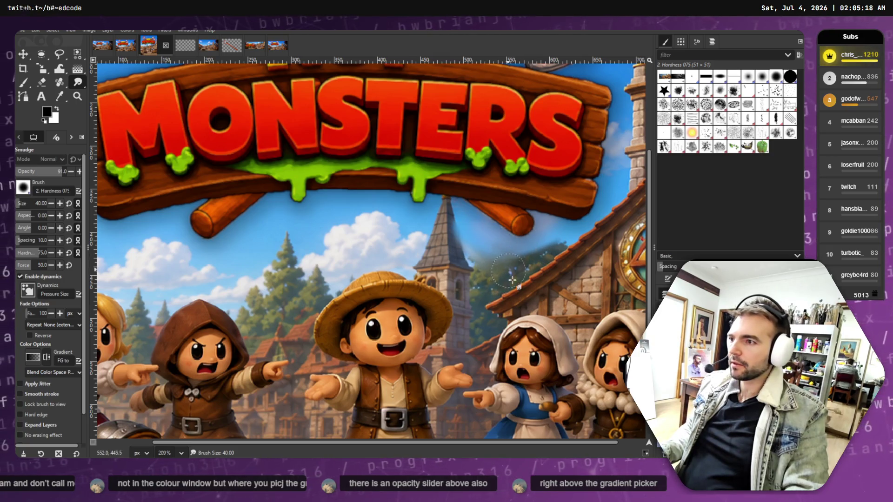
scroll(326, 162, "up", 2)
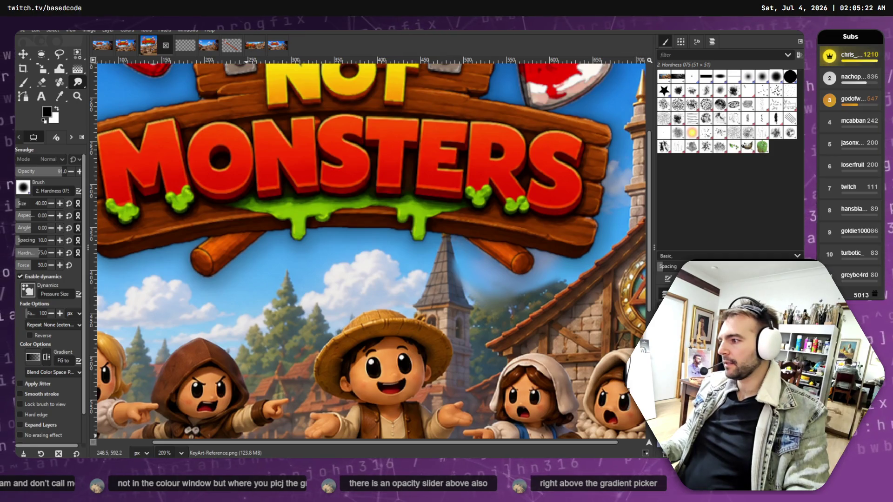
scroll(470, 370, "down", 5, "ctrl")
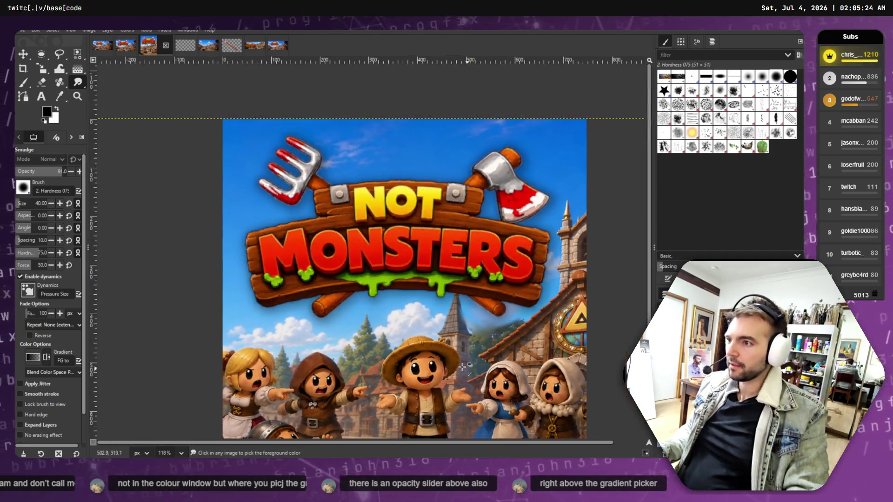
Undo the last edit and shift the key art layer about 19 px horizontally.
scroll(469, 352, "down", 2)
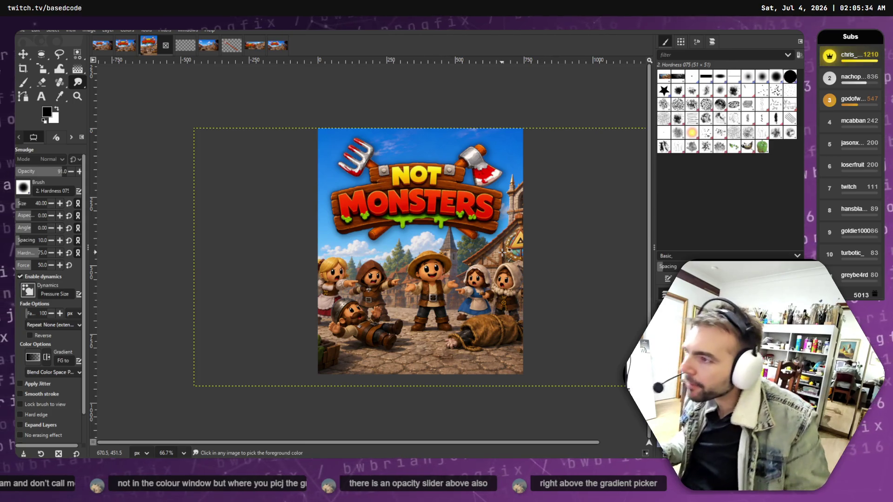
key("ctrl+z")
key("ctrl+z")
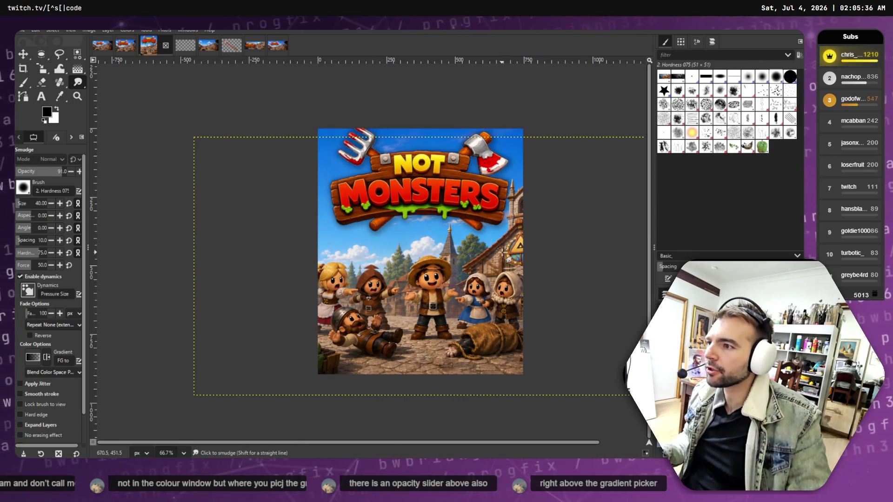
left_click(59, 82)
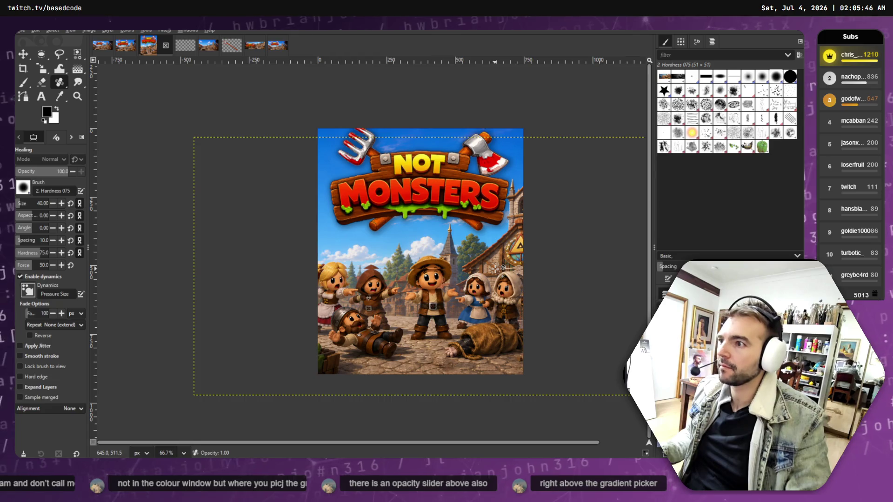
left_click(22, 54)
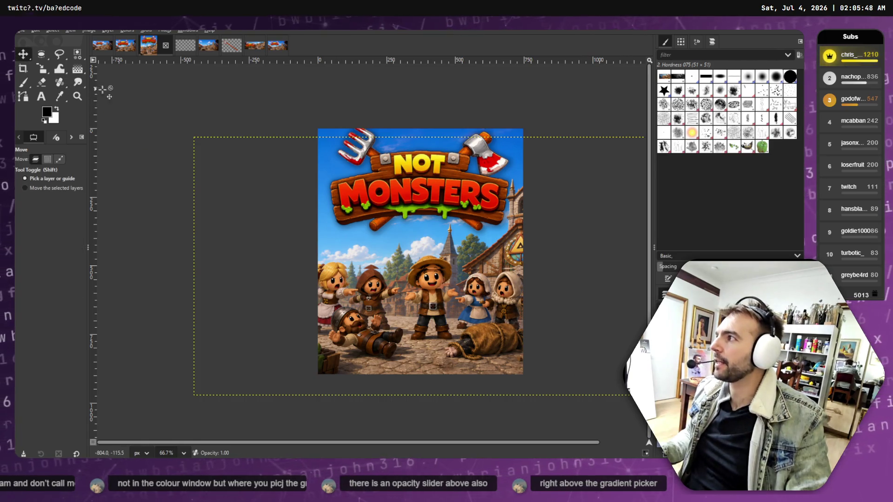
scroll(413, 264, "down", 1)
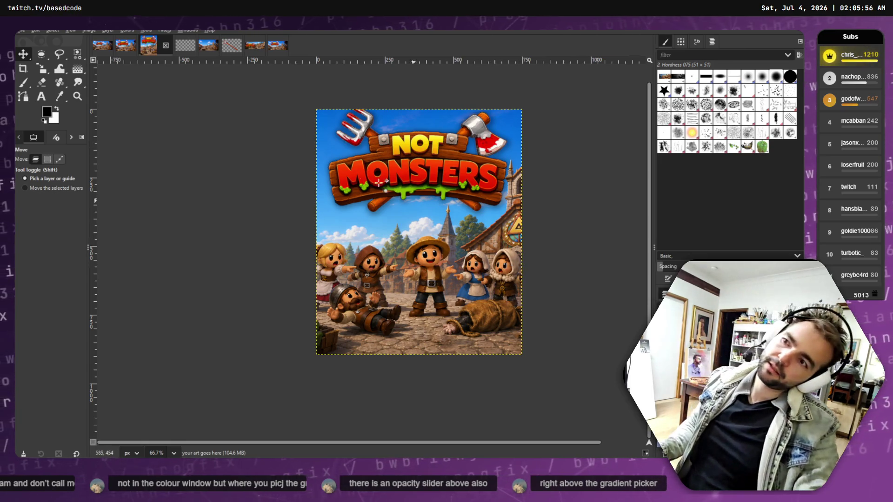
left_click_drag(398, 244, 393, 244)
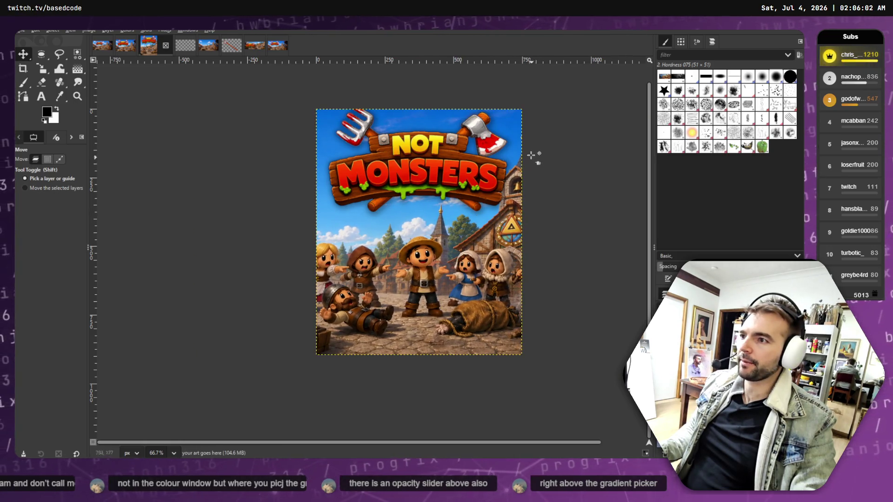
left_click(59, 159)
scroll(514, 205, "up", 5)
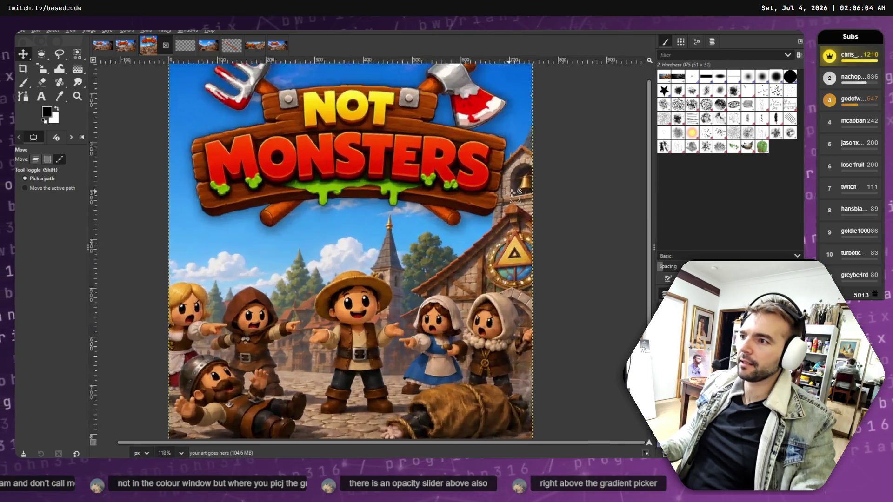
Draw a freehand selection around the sky and tower area right of the sign's plank.
scroll(516, 195, "down", 4)
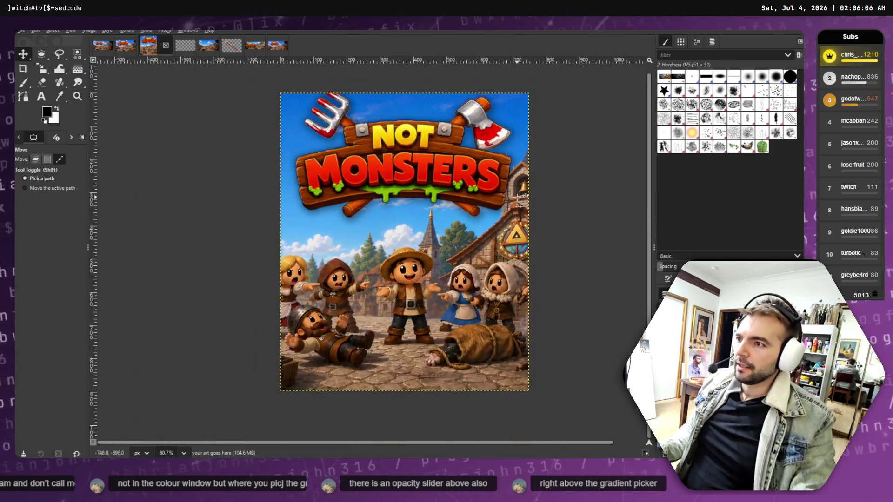
left_click(35, 159)
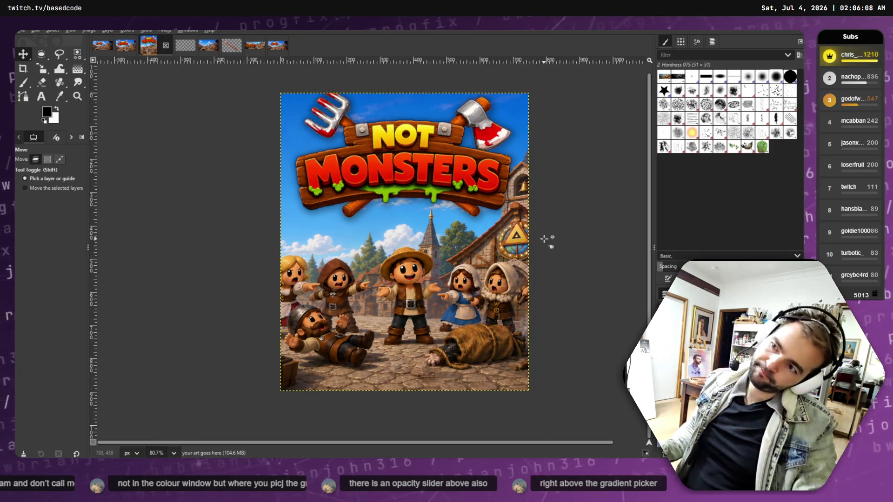
left_click(60, 159)
scroll(500, 227, "up", 5)
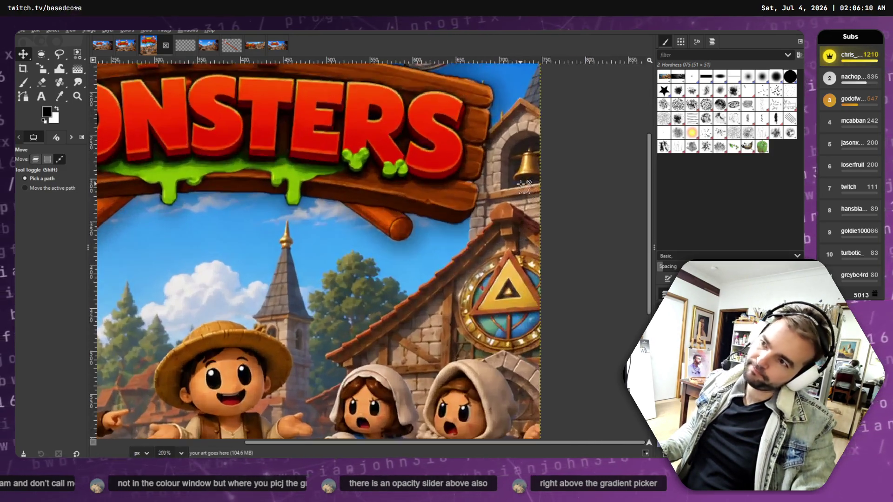
left_click(35, 159)
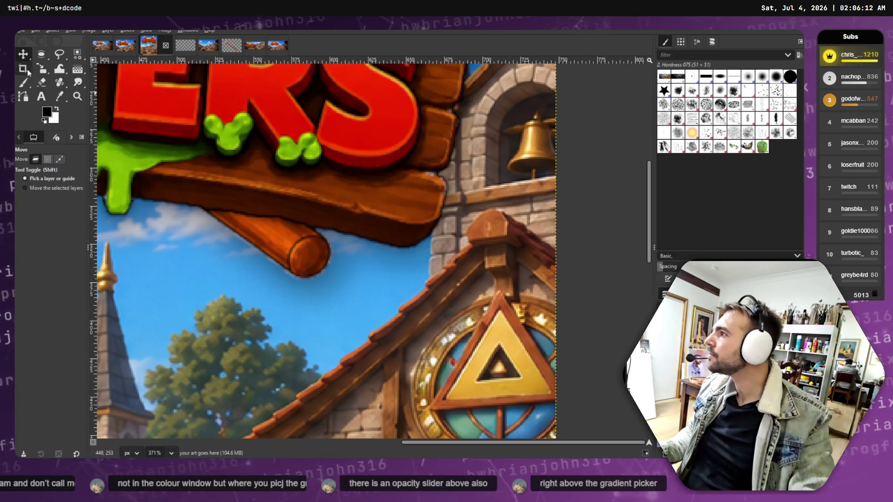
right_click(65, 57)
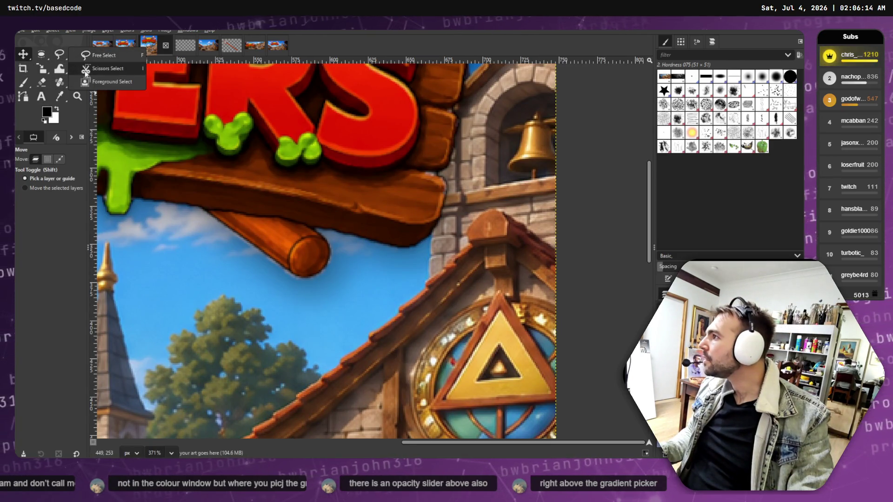
left_click(124, 56)
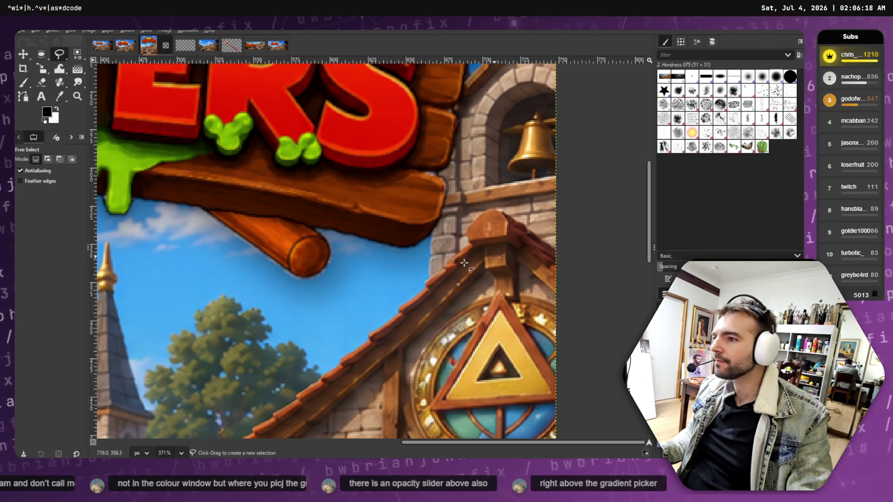
mouse_move(424, 279)
left_mouse_down()
mouse_move(488, 209)
mouse_move(558, 252)
mouse_move(566, 179)
mouse_move(558, 65)
mouse_move(492, 65)
mouse_move(409, 303)
mouse_move(412, 389)
mouse_move(422, 390)
left_mouse_up()
key("Return")
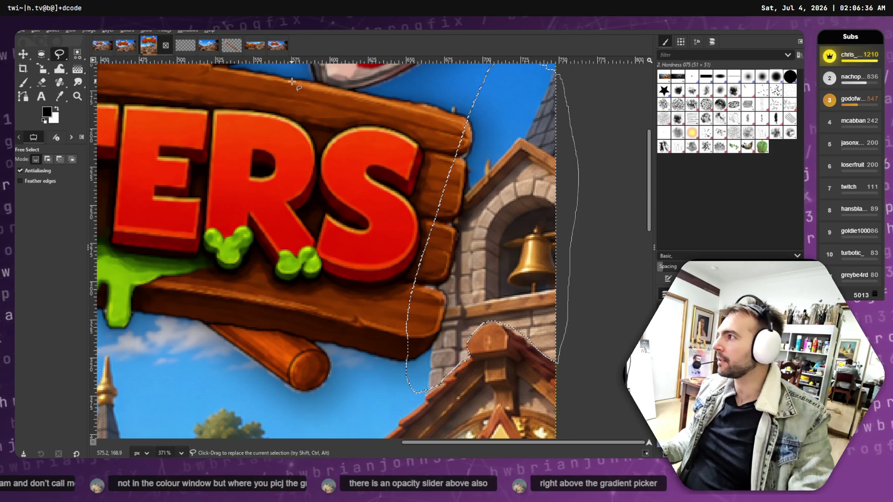
Heal over the selected sky right of the plank, using a nearby sky patch as source.
left_click(59, 82)
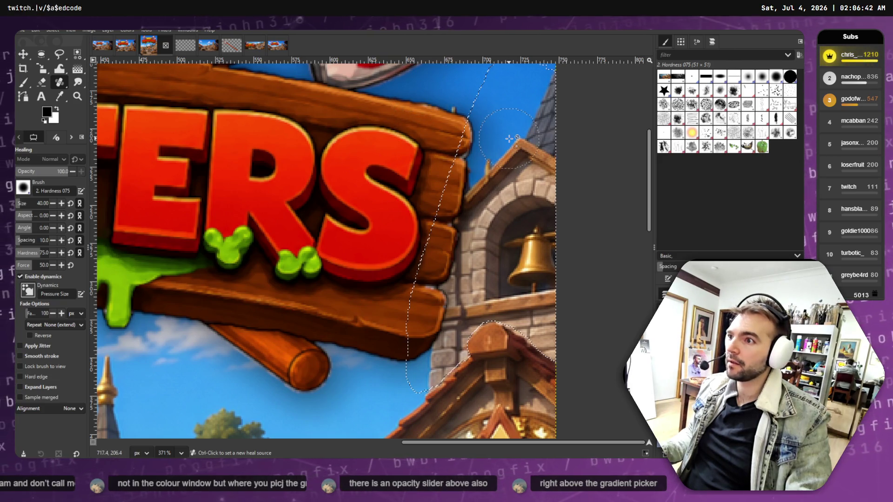
left_click(387, 105, "ctrl")
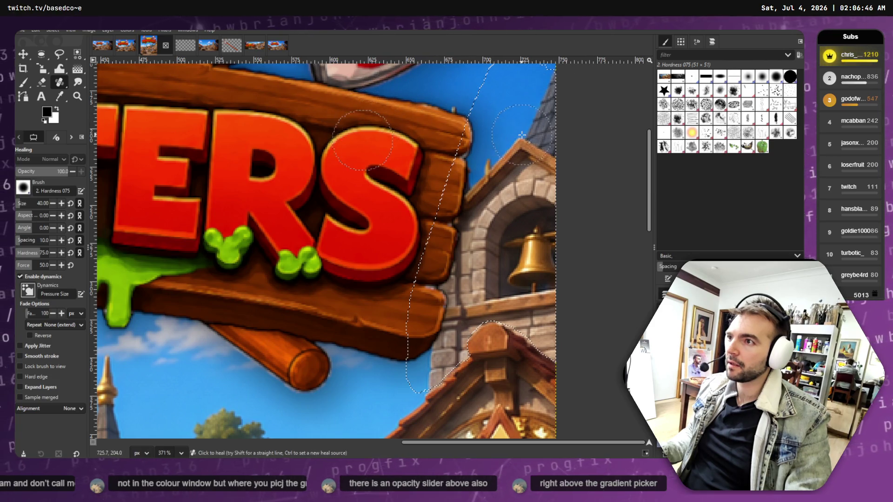
mouse_move(549, 84)
left_mouse_down()
mouse_move(549, 141)
mouse_move(465, 256)
mouse_move(489, 279)
mouse_move(535, 209)
mouse_move(539, 261)
mouse_move(530, 279)
mouse_move(559, 358)
left_mouse_up()
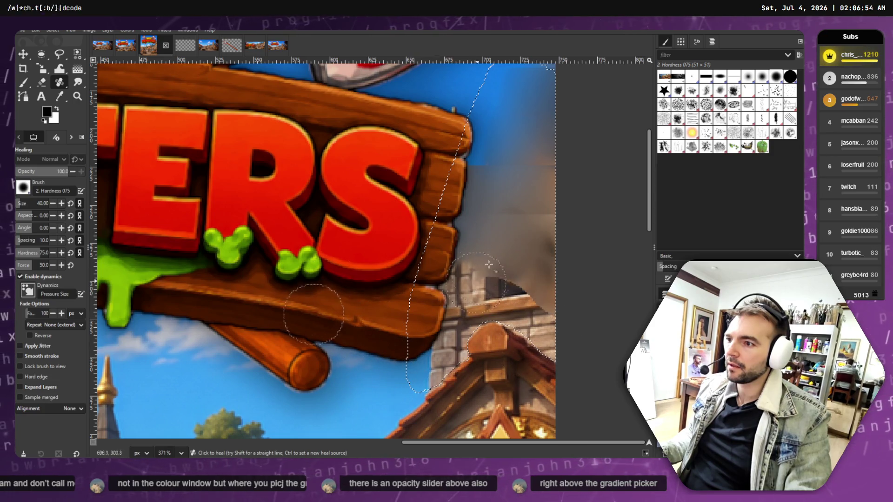
mouse_move(457, 113)
left_mouse_down()
mouse_move(486, 190)
mouse_move(478, 239)
left_mouse_up()
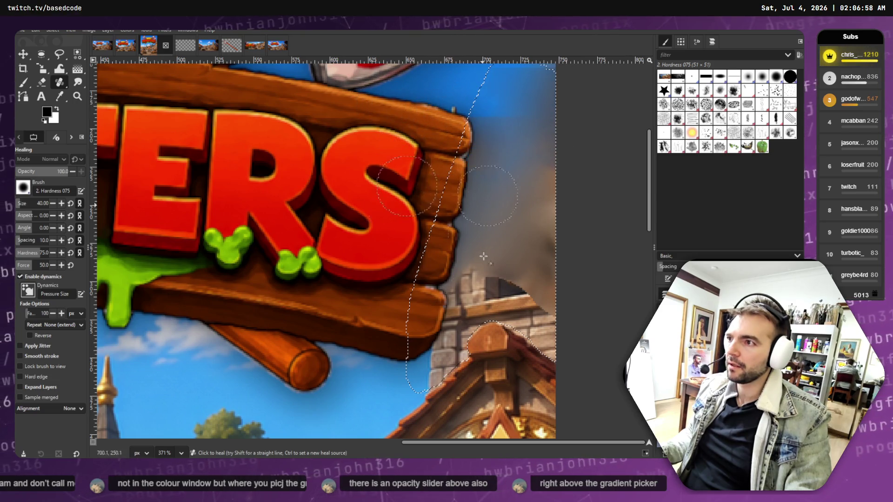
scroll(478, 239, "down", 6)
Heal over the roof and tower at the sign's right end from new sources near the tower.
left_click(409, 168, "ctrl")
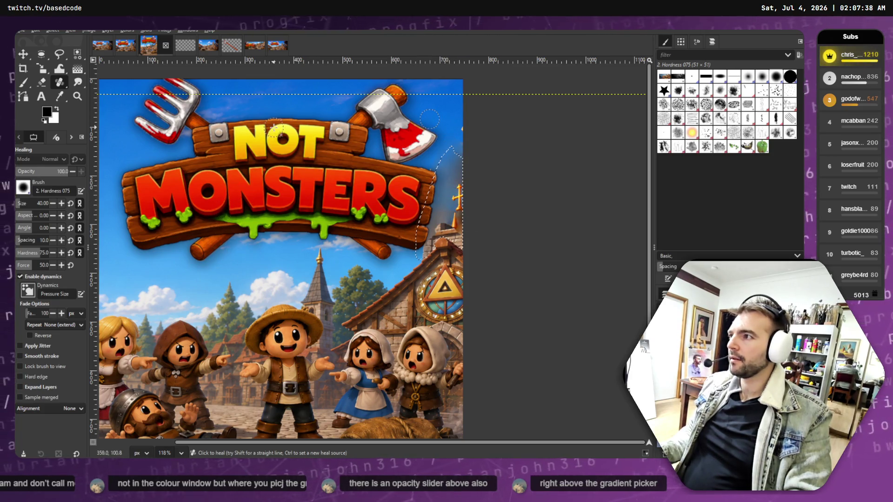
left_click_drag(460, 193, 465, 231)
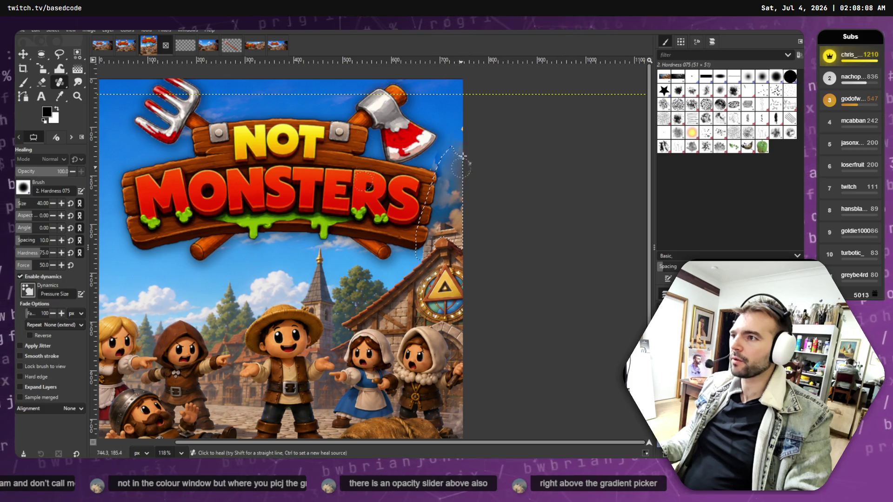
left_click(343, 236, "ctrl")
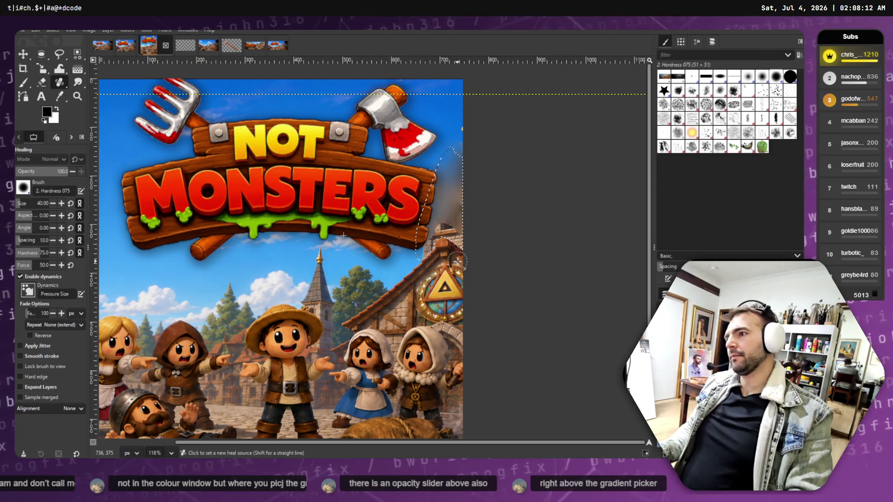
Undo the healing strokes and earlier edits, redoing the logo scaling once, until the bell tower returns.
key("ctrl+z")
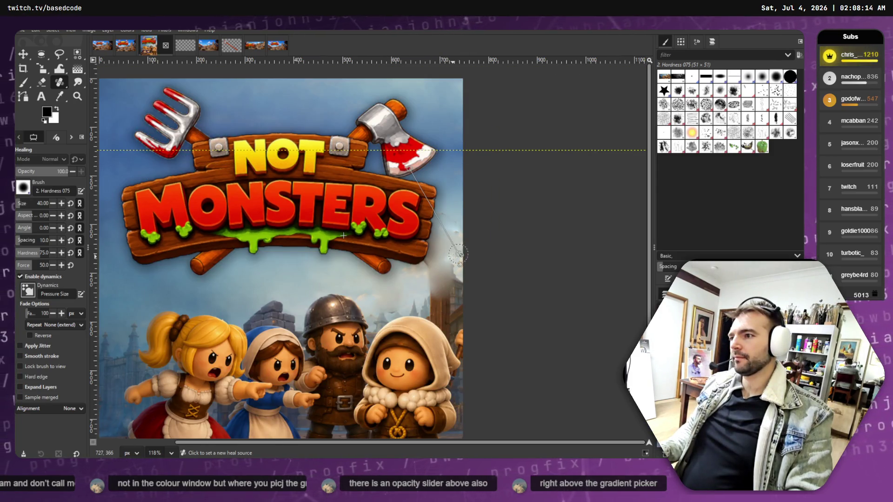
key("ctrl+z")
key("ctrl+z")
key("ctrl+z")
key("ctrl+z")
key("ctrl+z")
key("ctrl+z")
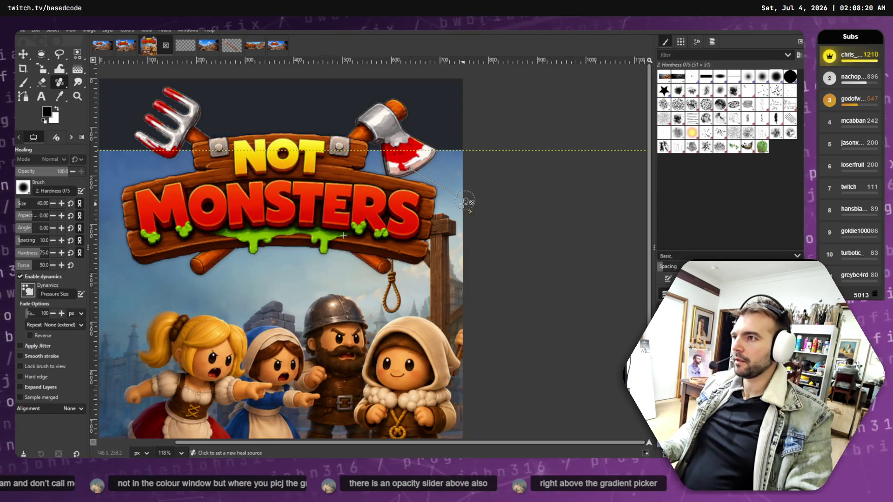
key("ctrl+z")
key("ctrl+z")
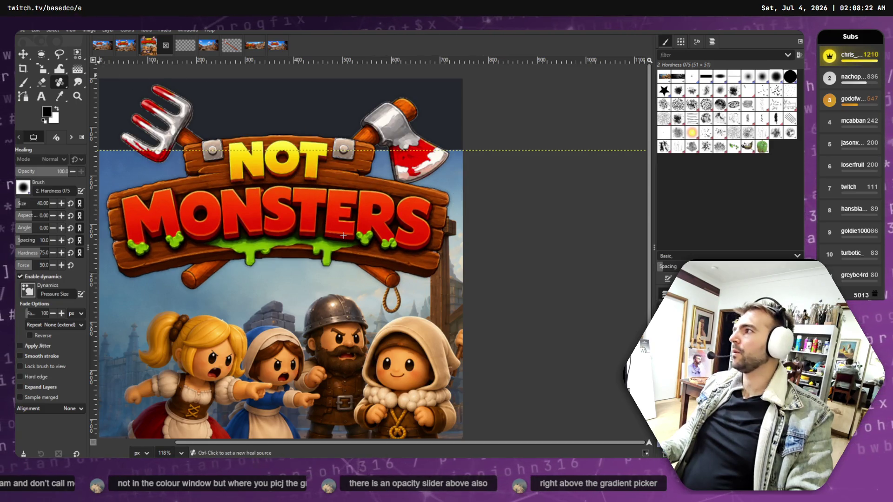
left_click(37, 30)
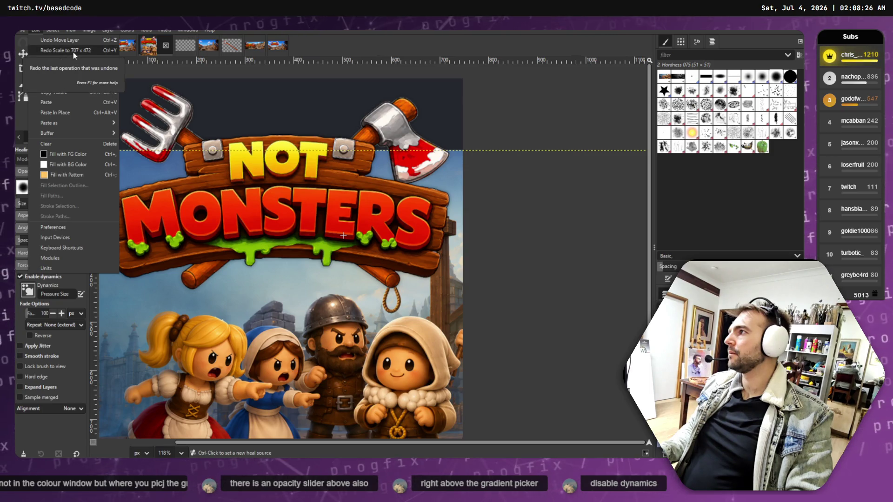
left_click(73, 51)
key("ctrl+z")
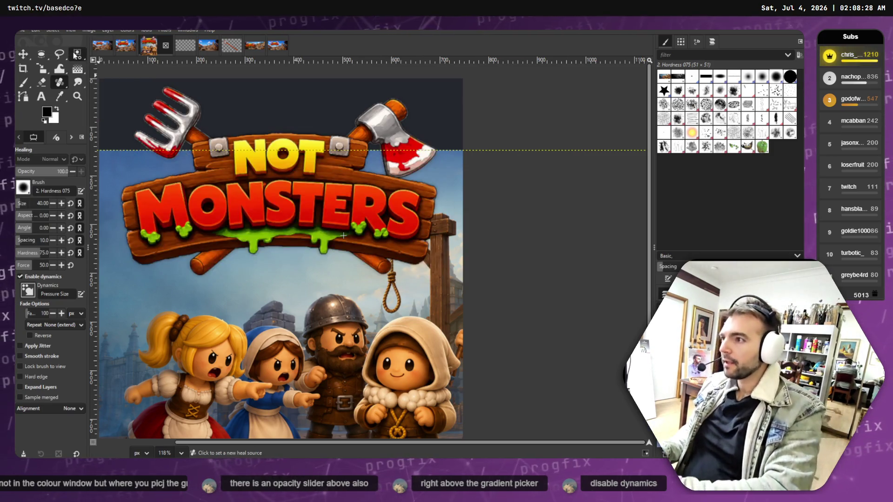
key("ctrl+z")
key("ctrl+z")
key("ctrl+z")
key("ctrl+z")
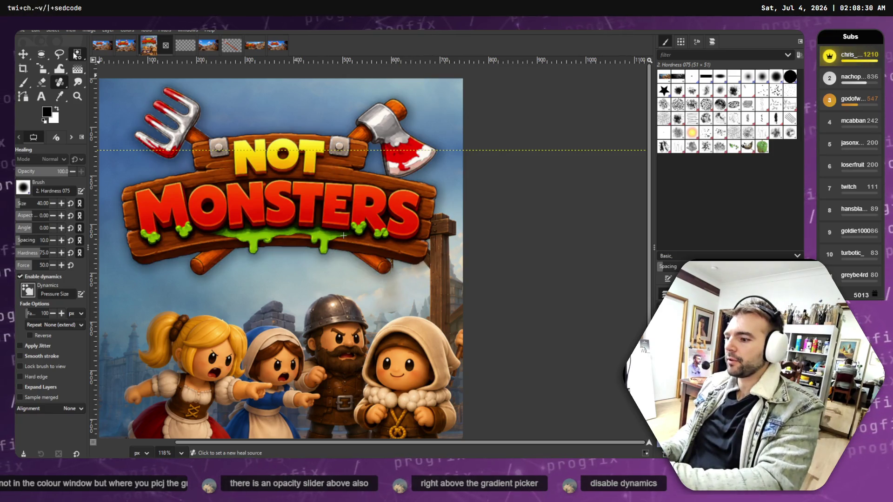
key("ctrl+z")
key("ctrl+z")
key("ctrl+z")
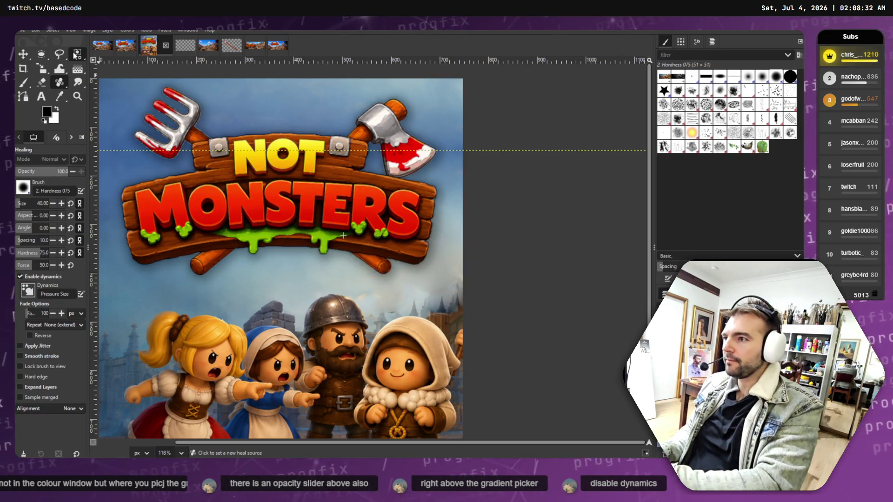
key("ctrl+z")
key("ctrl+z")
key("ctrl+z")
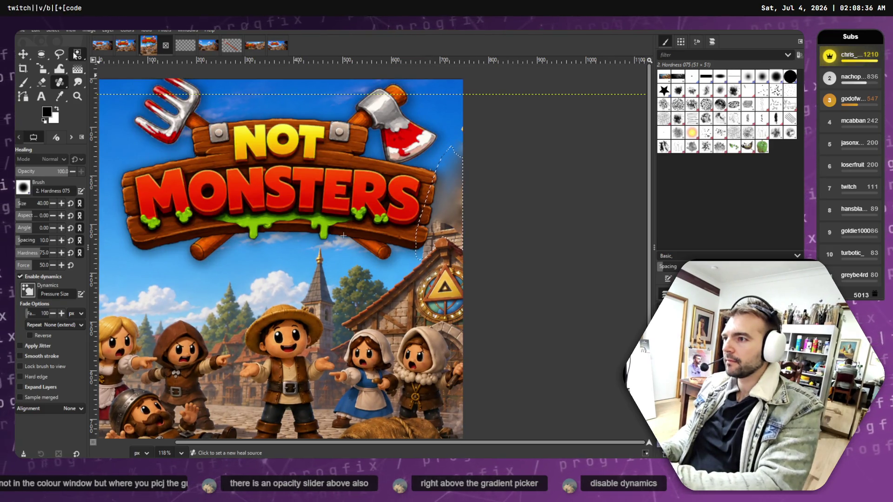
key("ctrl+z")
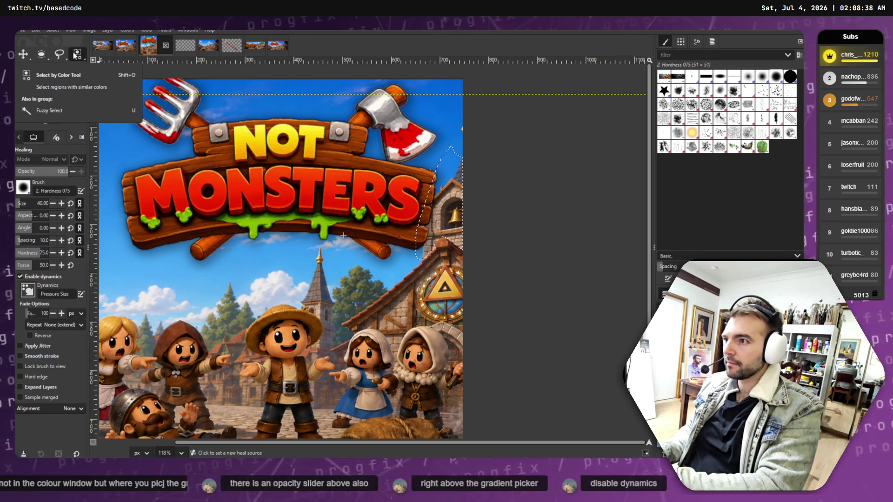
Zoom out to show the whole capsule and switch to the Clone tool.
scroll(307, 236, "down", 3)
scroll(308, 236, "down", 1)
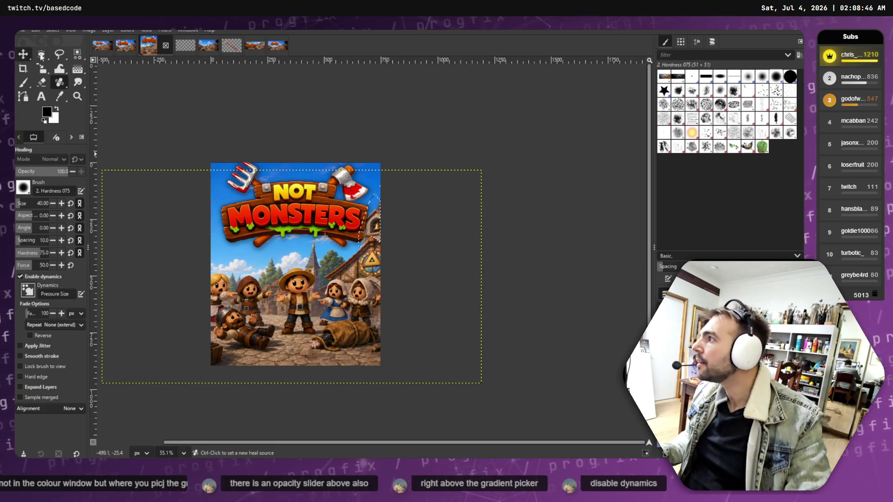
left_click(60, 54)
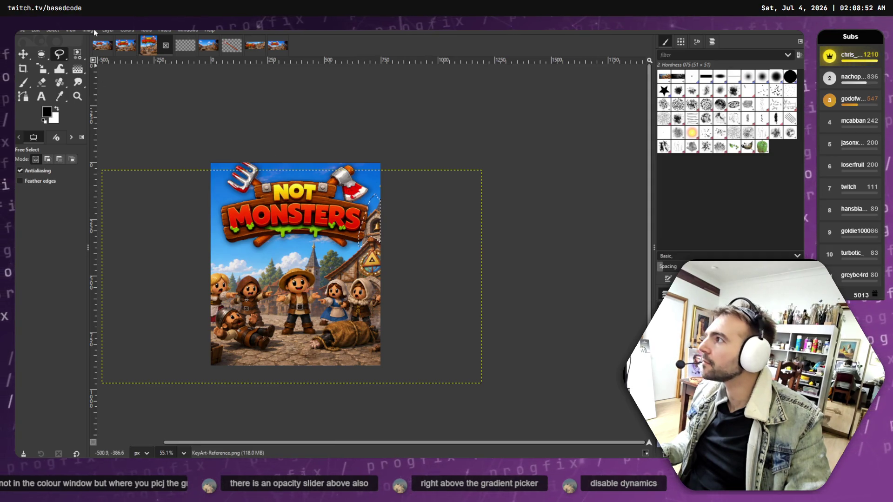
left_click(54, 29)
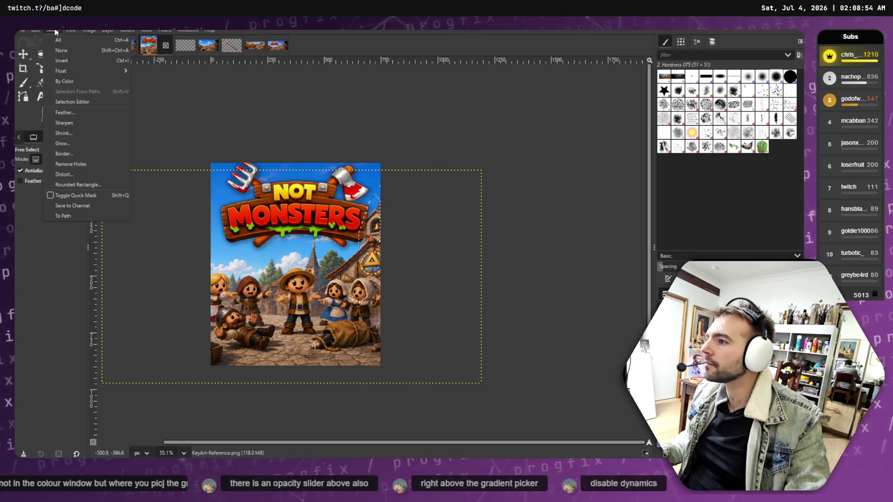
left_click(423, 208)
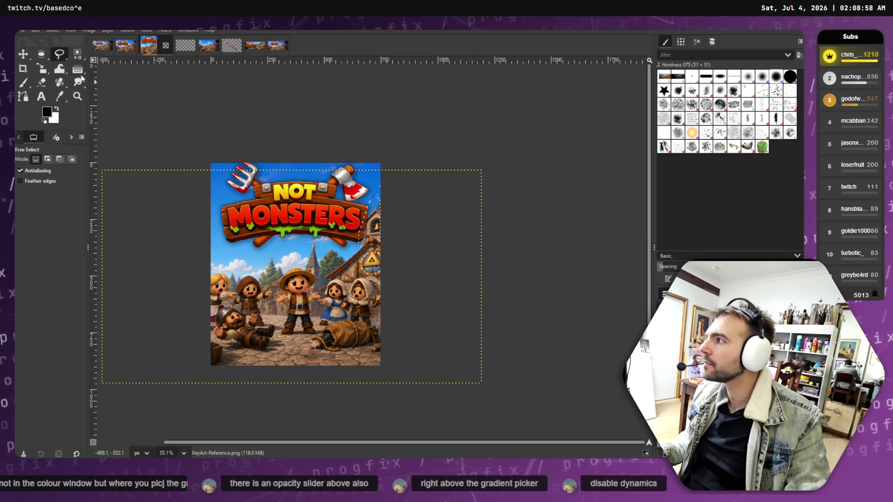
left_click(62, 83)
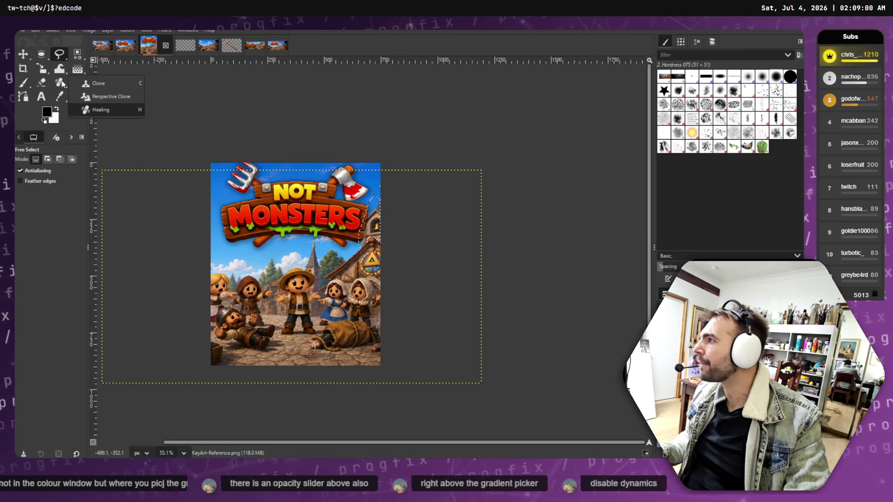
left_click(98, 83)
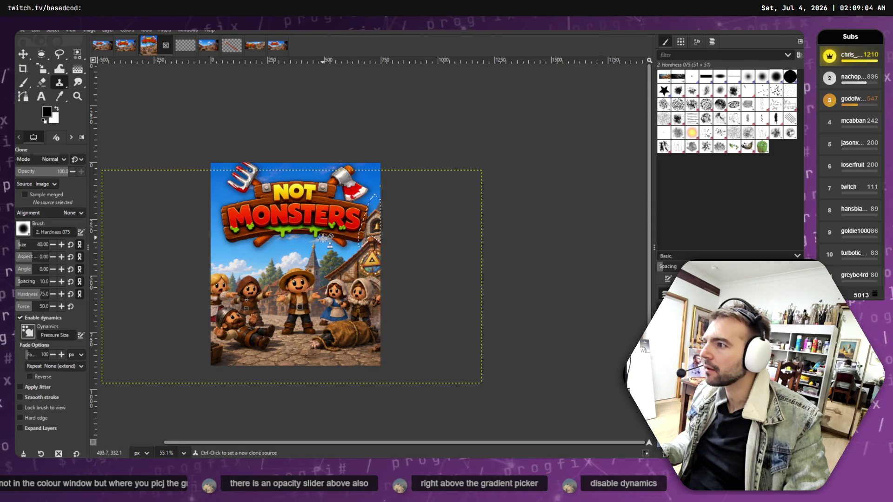
left_click(176, 139)
Export the capsule over store_capsule_vertical.png in StorePageAssets, then return to the Steamworks page.
left_click(21, 30)
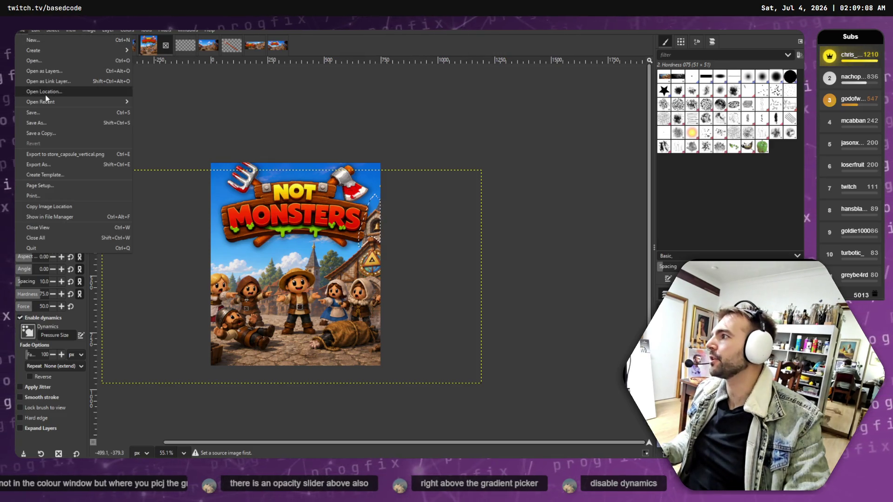
left_click(77, 158)
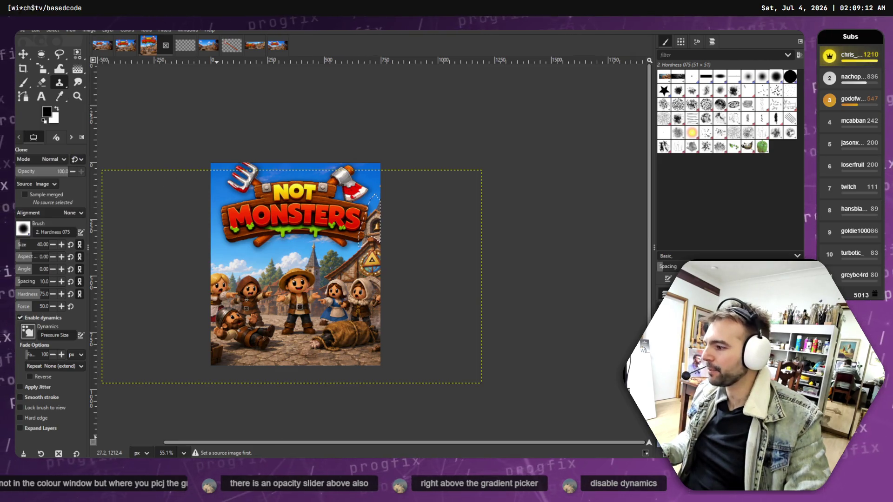
left_click(22, 29)
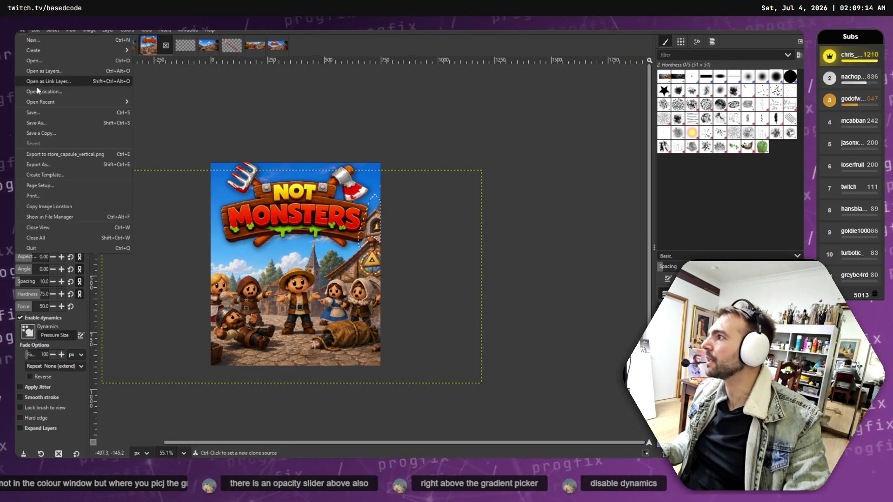
left_click(38, 164)
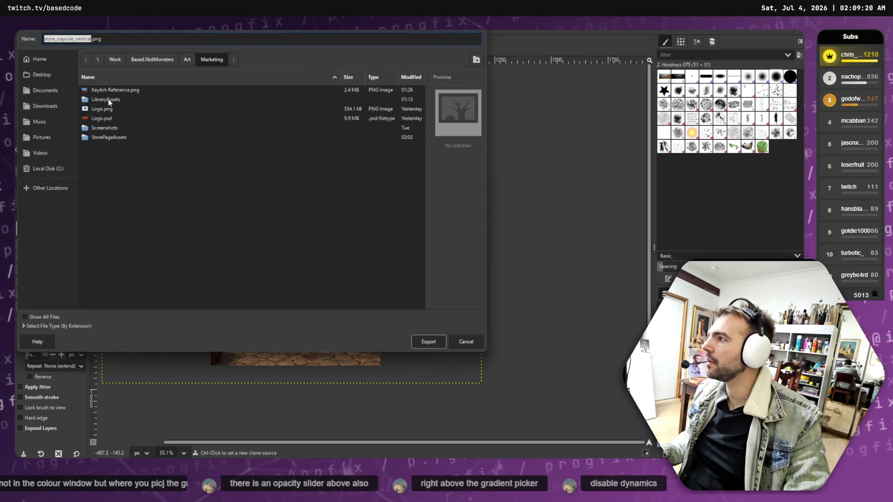
double_click(112, 136)
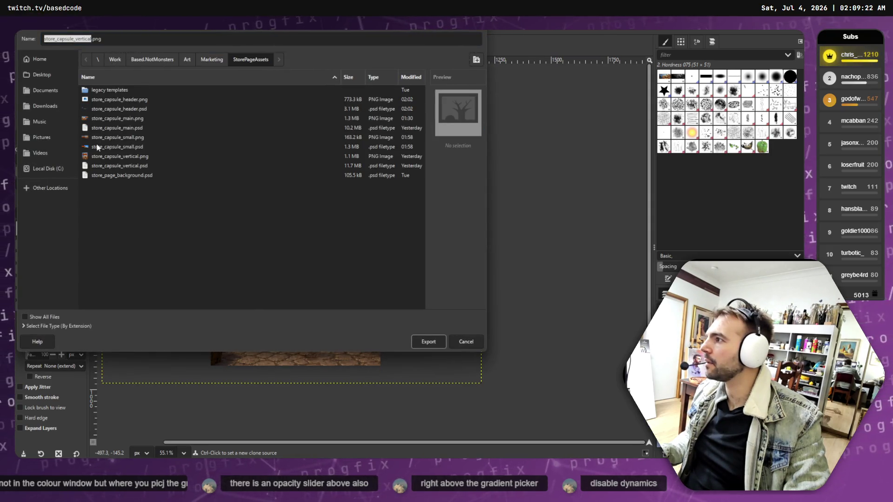
left_click(124, 157)
left_click(434, 345)
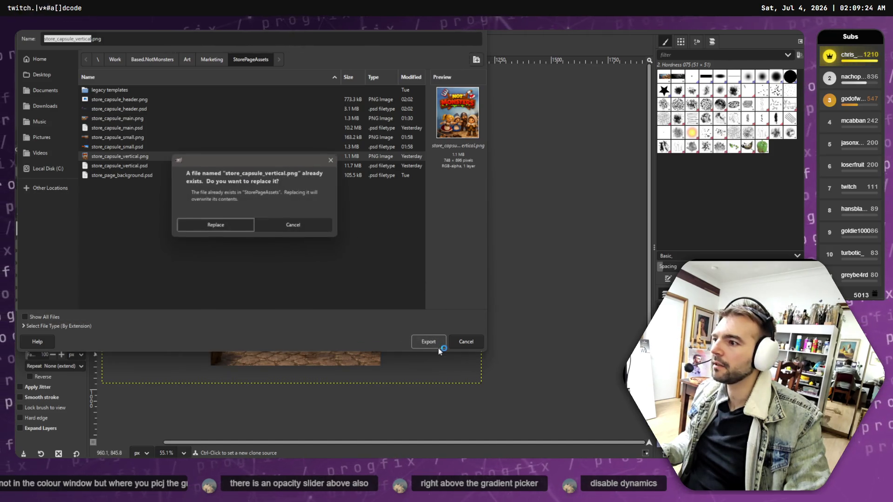
key("Escape")
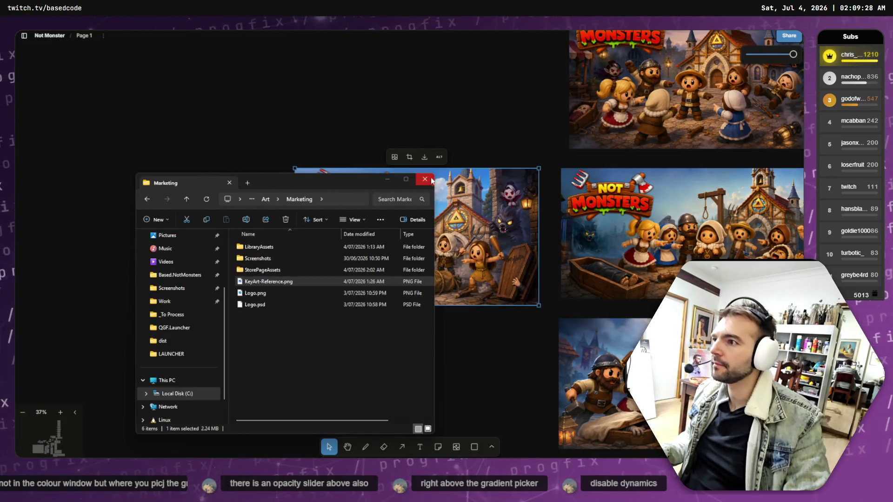
left_click(425, 179)
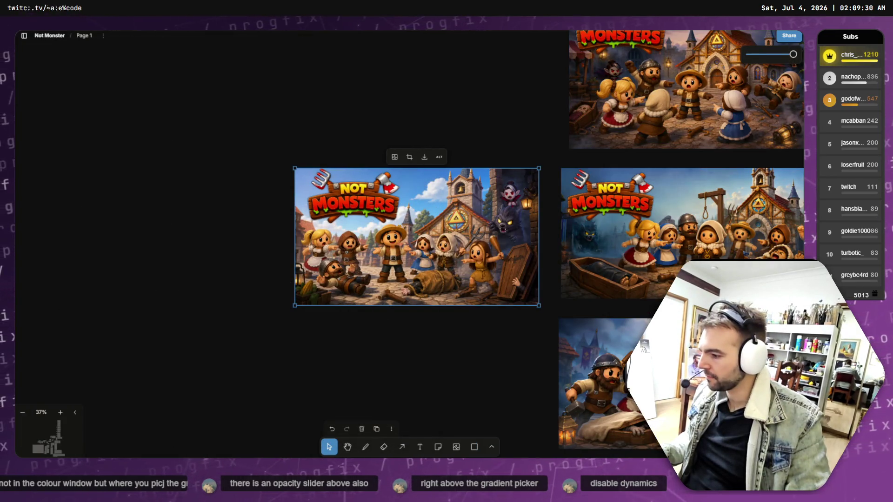
key("alt+Tab")
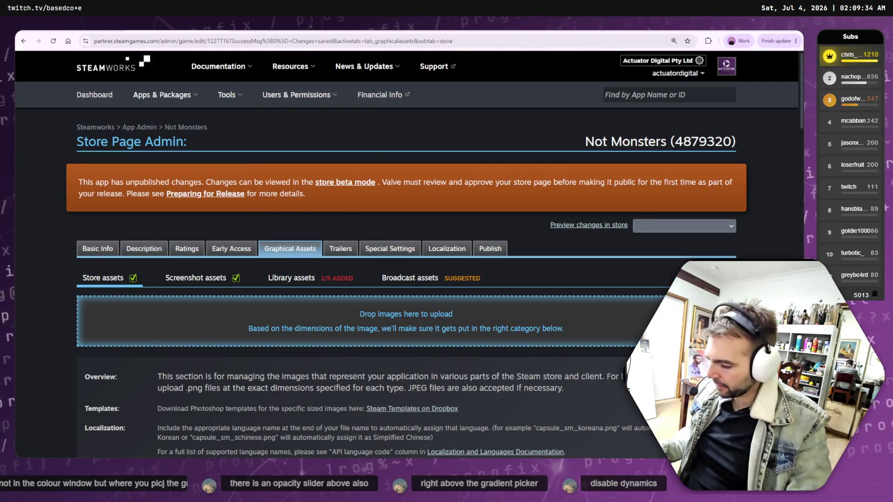
Browse to Art > Marketing > StorePageAssets and drop store_capsule_vertical.png onto the Vertical Capsule slot.
key("super+e")
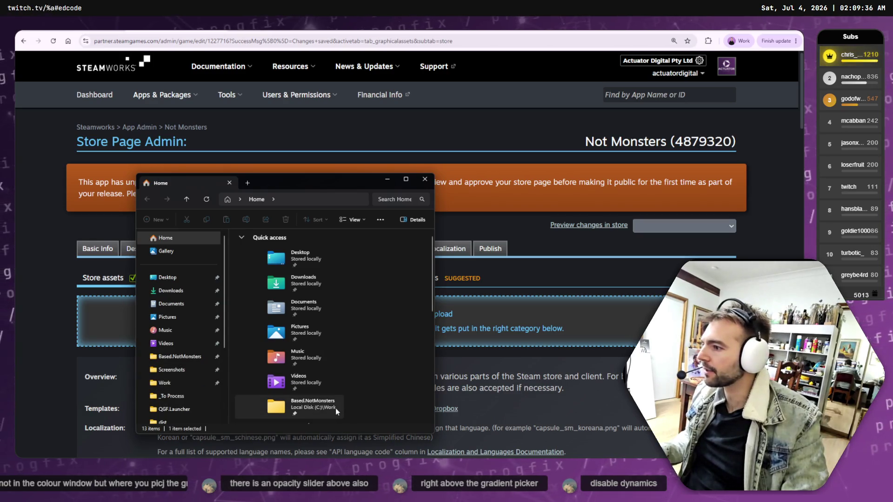
double_click(336, 408)
double_click(267, 271)
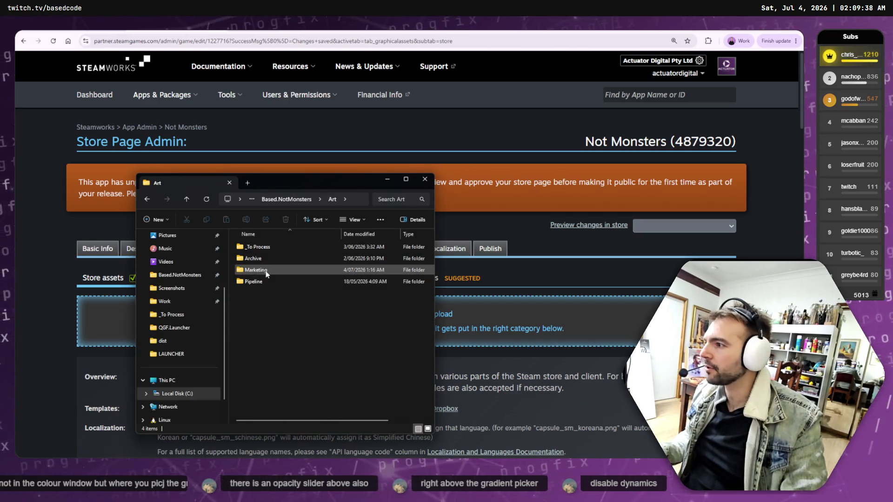
double_click(276, 270)
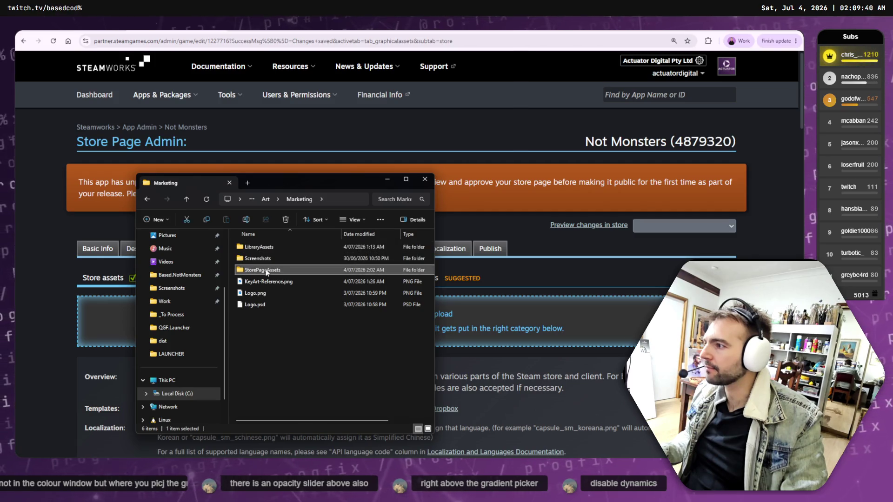
double_click(277, 271)
left_click_drag(305, 183, 483, 124)
mouse_move(454, 269)
left_mouse_down()
mouse_move(363, 312)
mouse_move(396, 357)
left_mouse_up()
Upload it, confirming the legible-logo and no-extra-text rules, and submit.
scroll(397, 357, "down", 1)
scroll(396, 357, "down", 1)
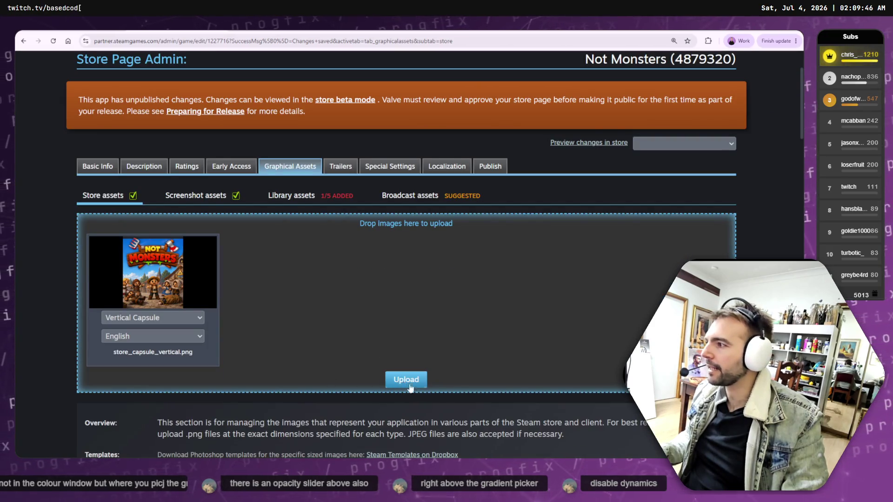
left_click(406, 379)
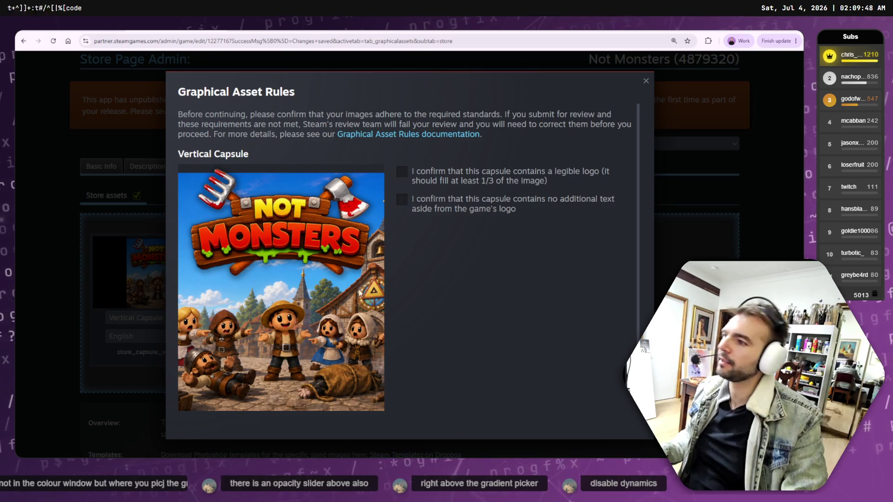
left_click(401, 171)
left_click(402, 199)
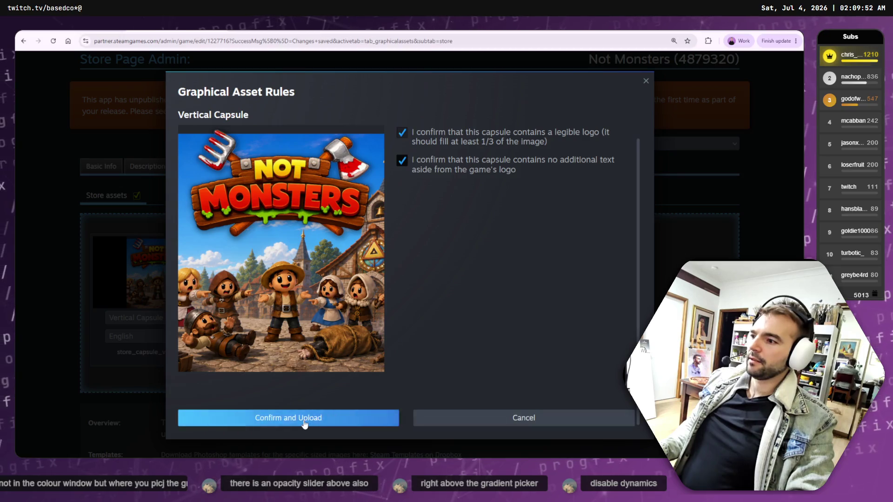
left_click(305, 419)
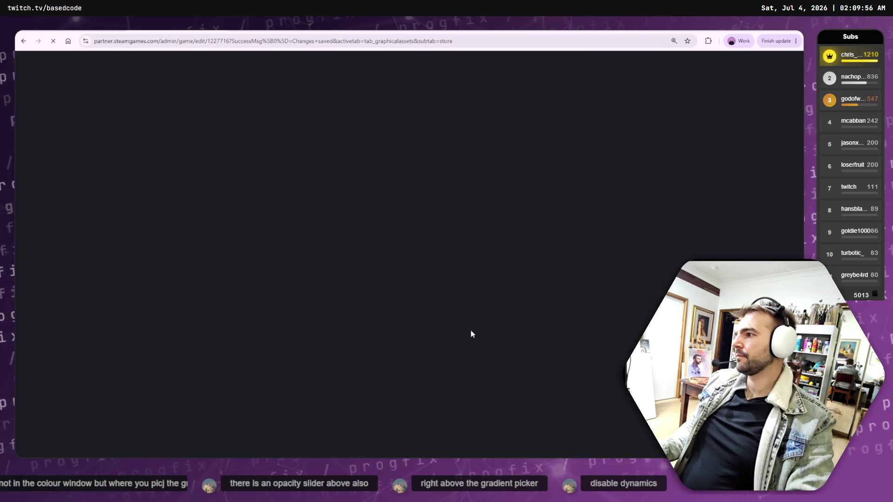
Scroll the Store assets page to check the new Vertical Capsule, then return to GIMP.
scroll(474, 335, "down", 8)
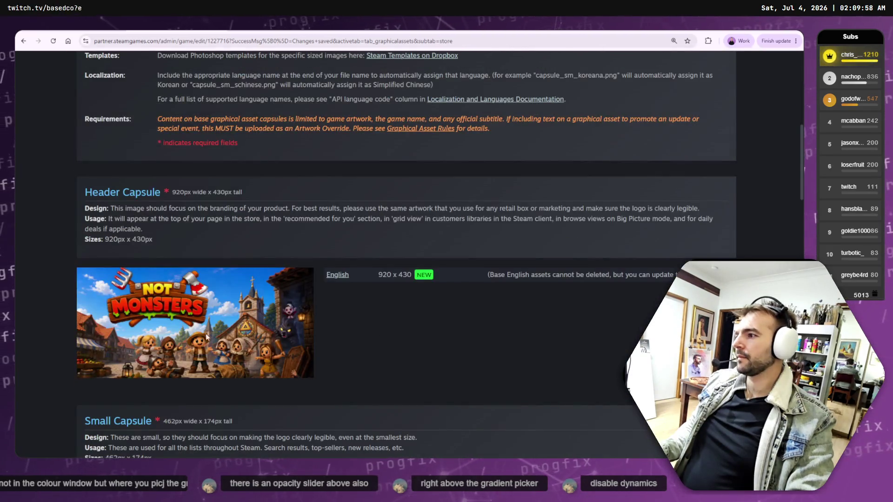
scroll(279, 321, "down", 5)
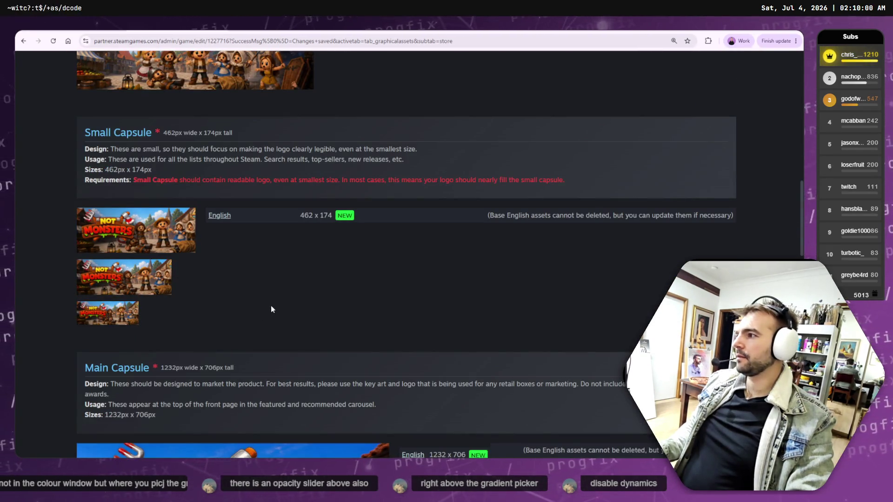
scroll(273, 309, "down", 5)
scroll(276, 307, "down", 6)
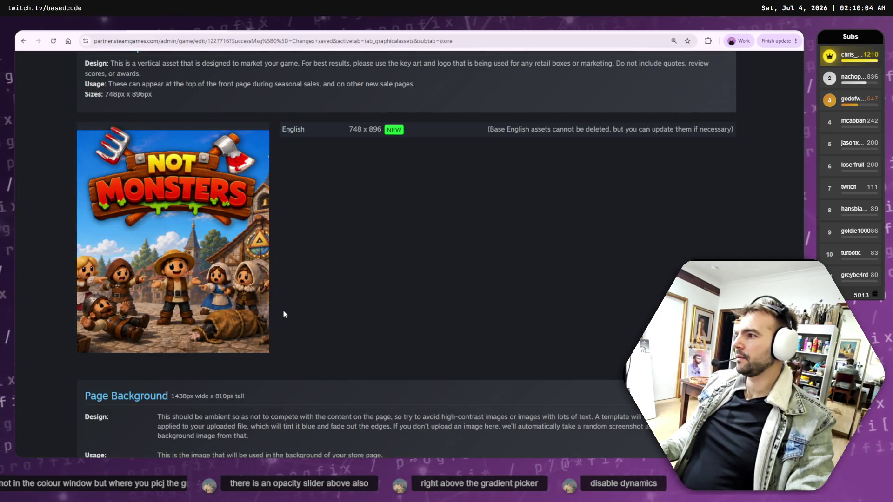
scroll(369, 252, "down", 8)
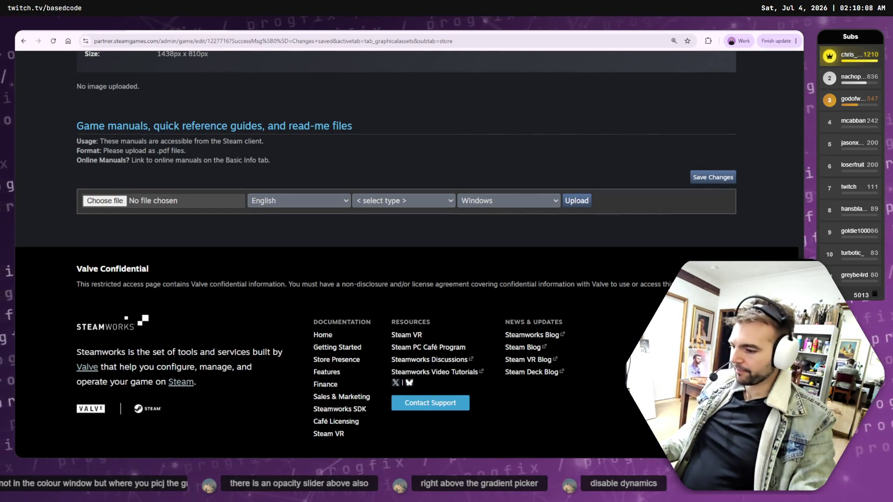
key("alt+Tab")
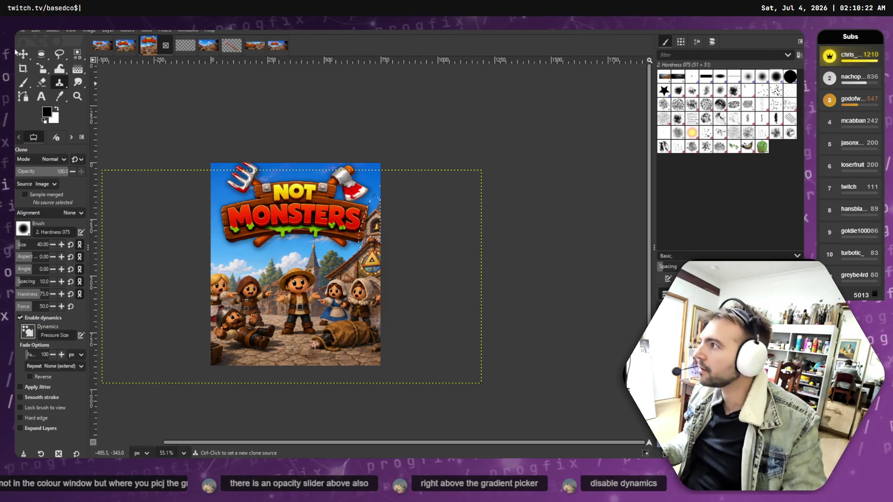
left_click(24, 55)
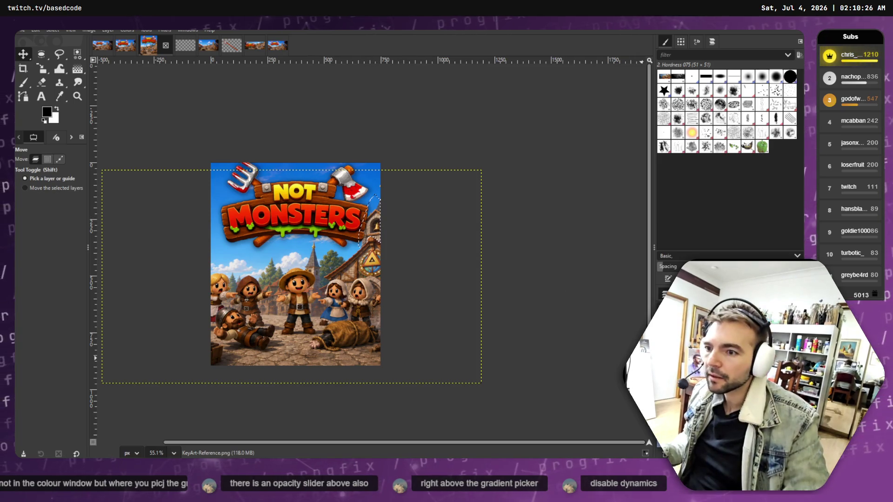
key("Page_Down")
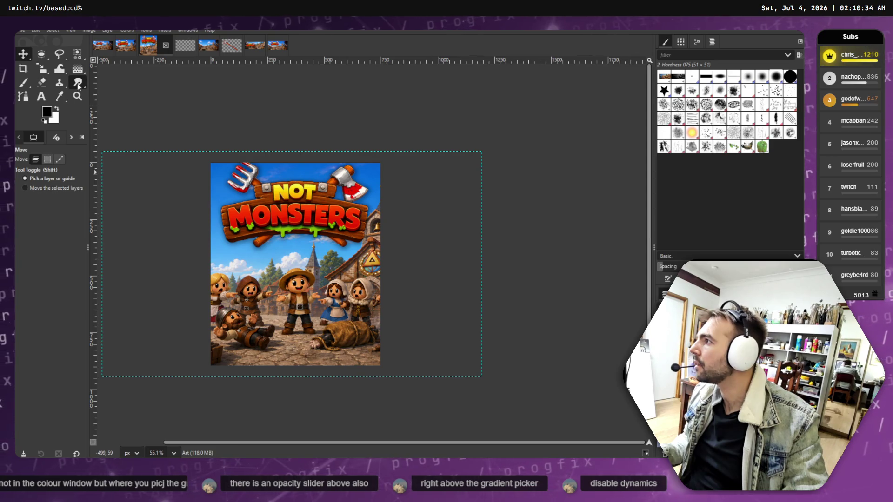
mouse_move(80, 87)
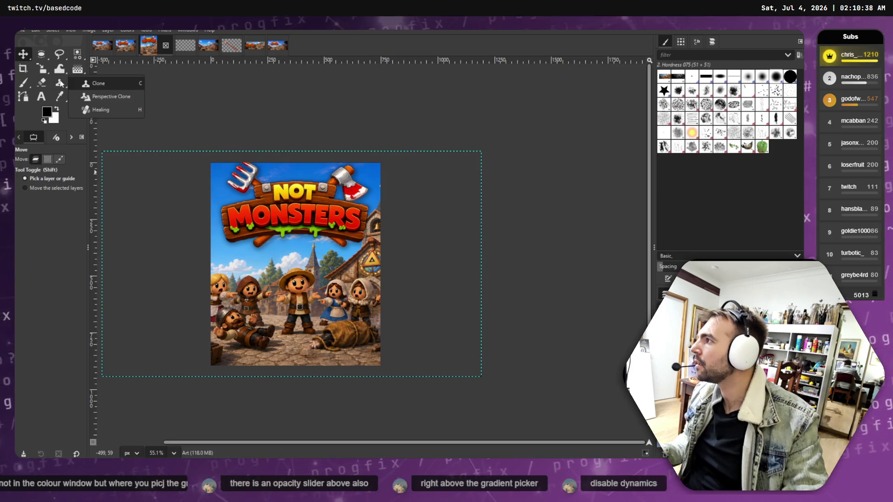
left_click(64, 87)
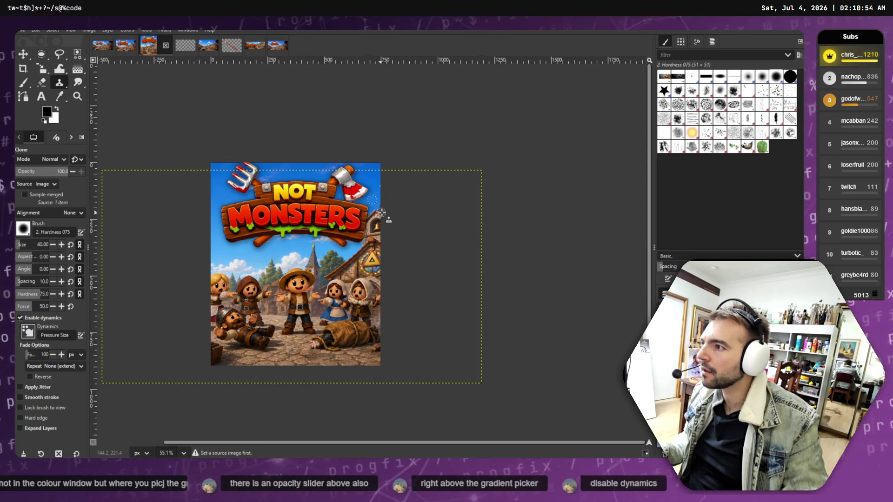
Clone sky over the wall, steeple and stone building beside the sign's right end, undoing one stray stroke.
scroll(382, 213, "up", 8)
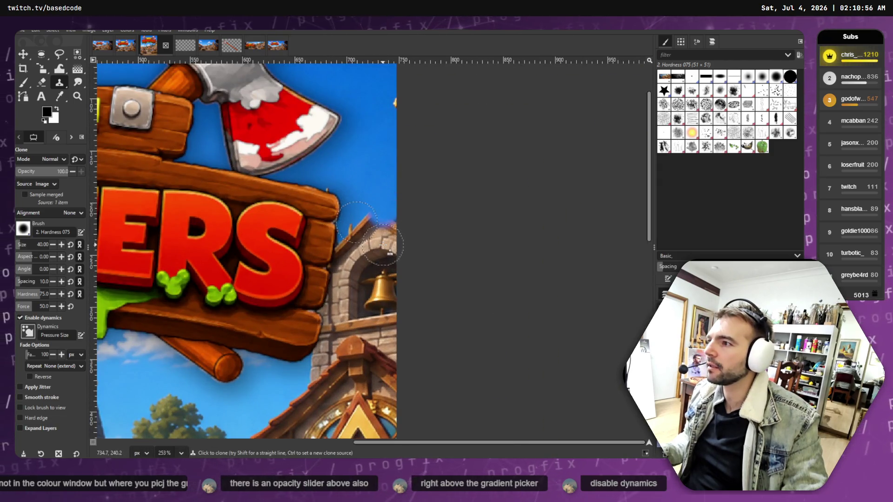
left_click_drag(376, 200, 389, 307)
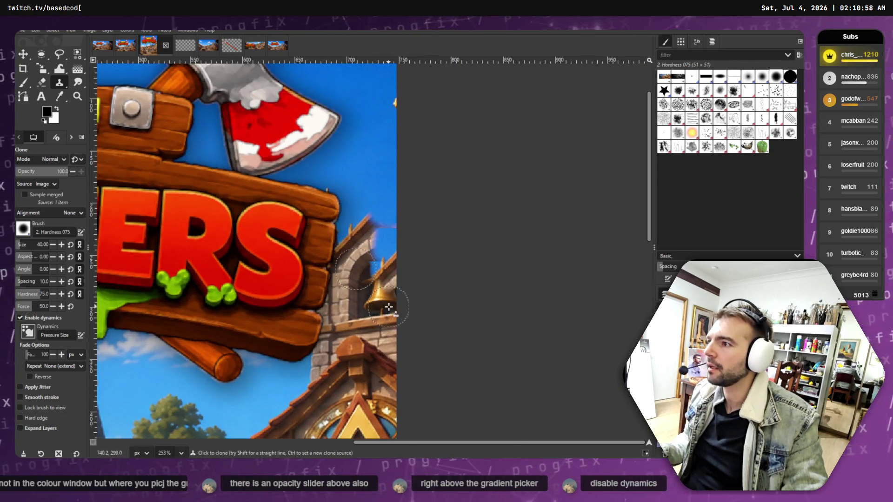
key("ctrl+z")
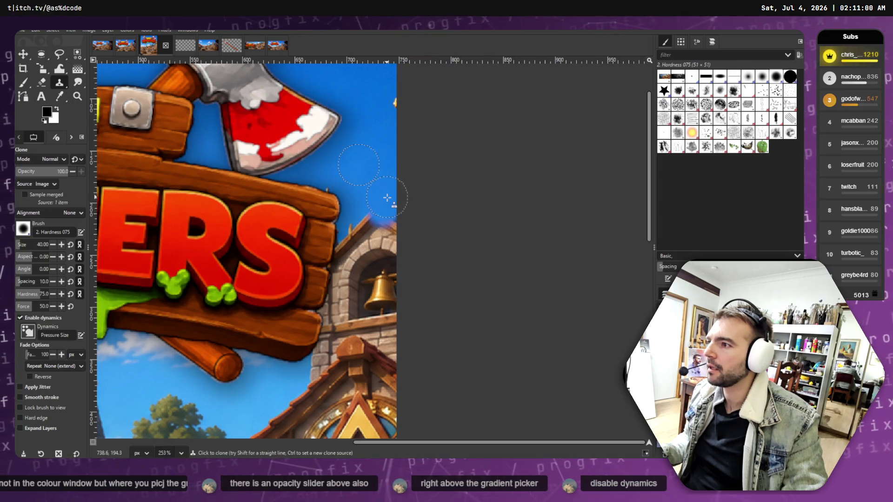
left_click_drag(380, 188, 353, 255)
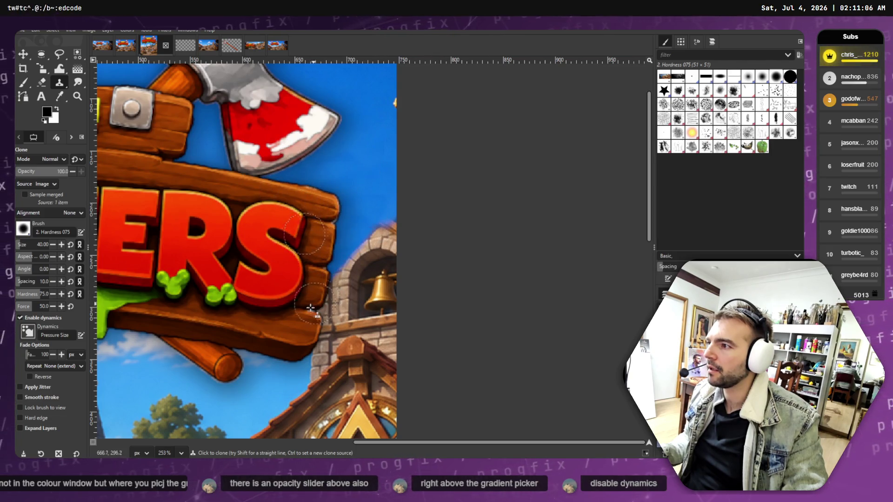
mouse_move(301, 330)
left_mouse_down()
mouse_move(372, 251)
mouse_move(341, 297)
left_mouse_up()
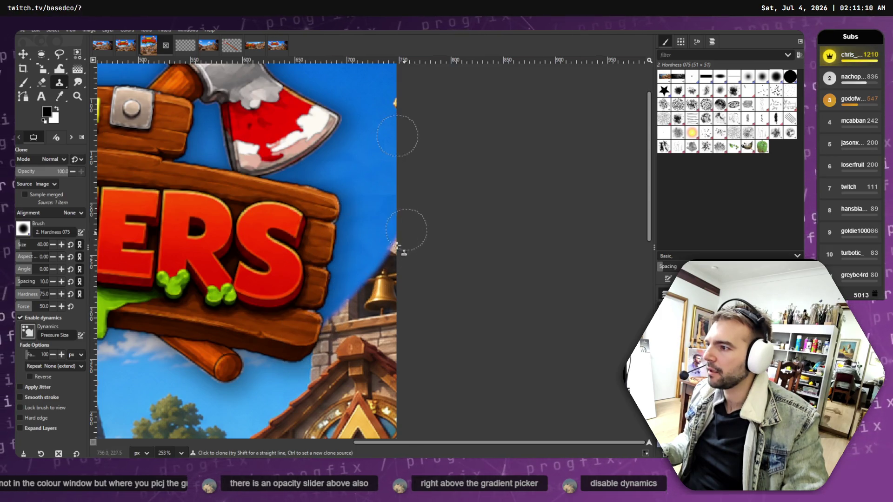
left_click_drag(394, 257, 353, 302)
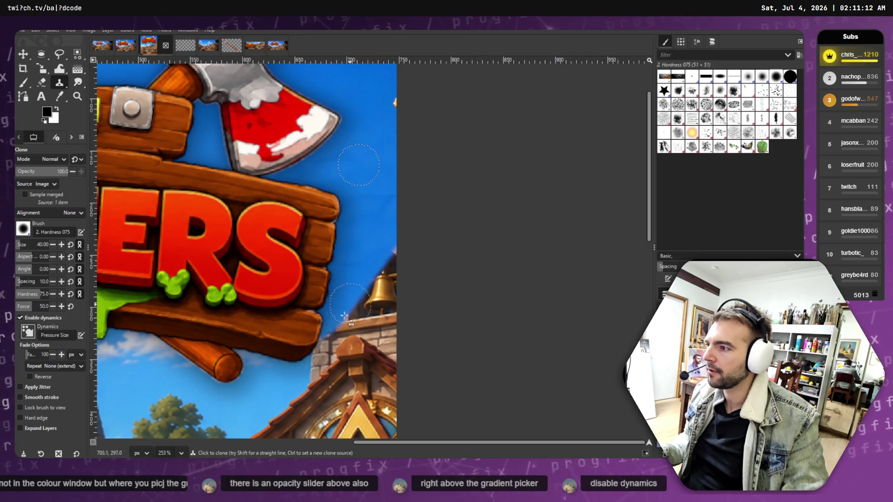
left_click_drag(323, 360, 303, 385)
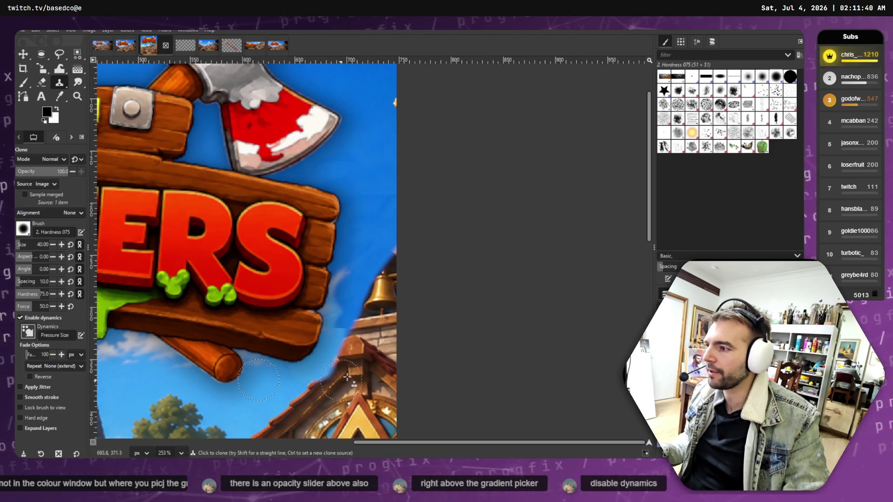
scroll(345, 329, "down", 4)
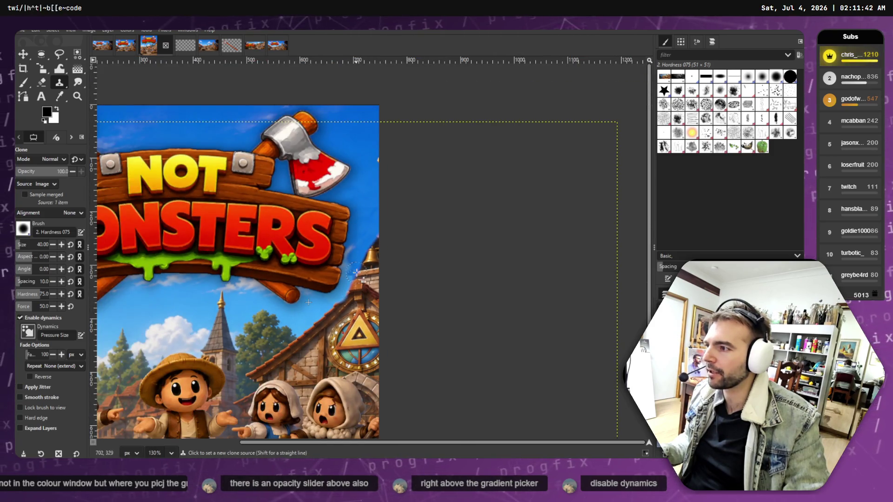
Clone cloudy sky into the gap between the sign edge and the bell tower.
scroll(356, 257, "up", 4, "ctrl")
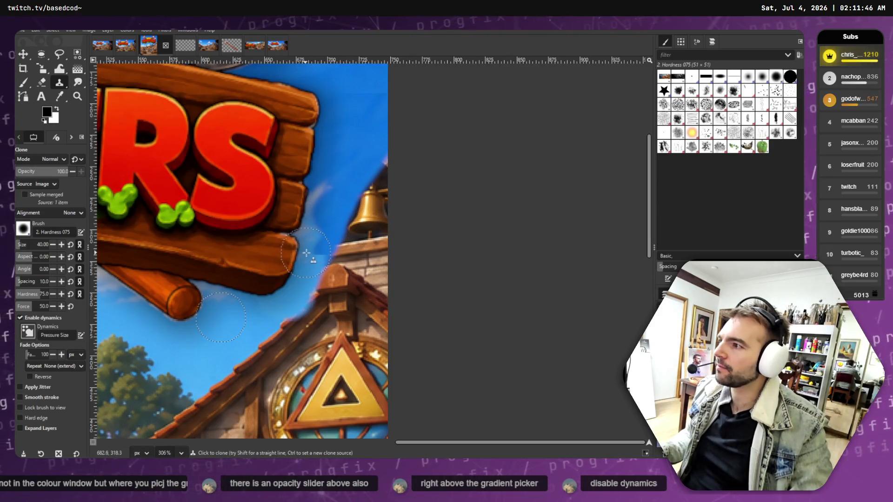
left_click_drag(306, 253, 363, 213)
mouse_move(321, 186)
left_mouse_down()
mouse_move(367, 126)
mouse_move(347, 197)
mouse_move(379, 186)
mouse_move(398, 214)
mouse_move(377, 210)
mouse_move(364, 244)
mouse_move(324, 238)
mouse_move(372, 237)
mouse_move(349, 239)
mouse_move(402, 269)
mouse_move(399, 253)
mouse_move(347, 248)
mouse_move(337, 251)
mouse_move(349, 286)
mouse_move(322, 278)
left_mouse_up()
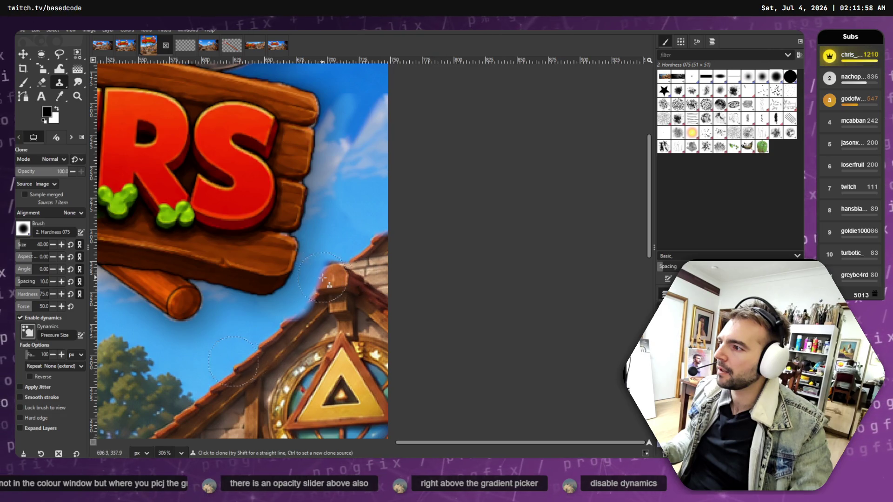
scroll(314, 272, "down", 5)
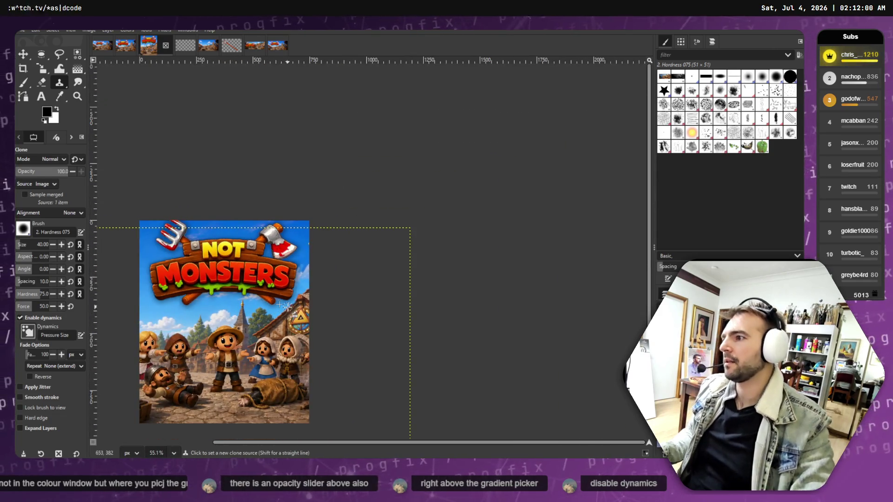
scroll(269, 308, "up", 5)
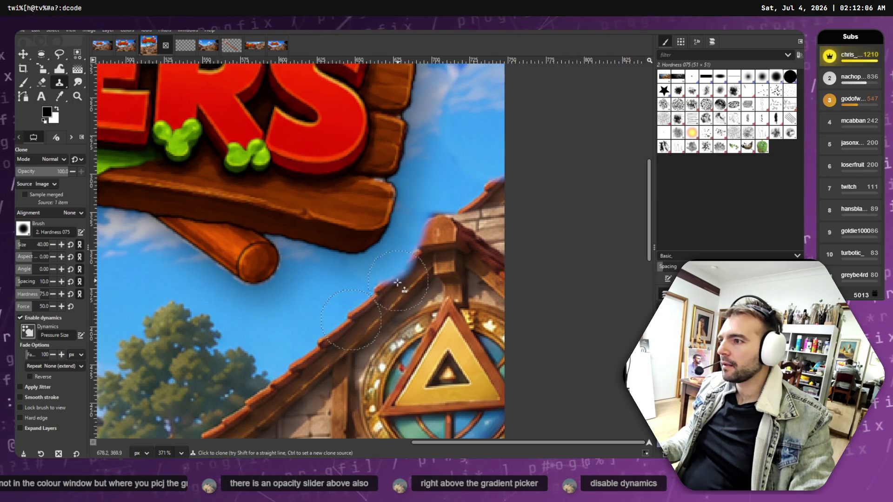
Retouch the roof edge and ridge with cloned sky, undoing one bad stroke, then zoom out.
left_click_drag(404, 279, 379, 281)
key("ctrl+z")
key("ctrl+z")
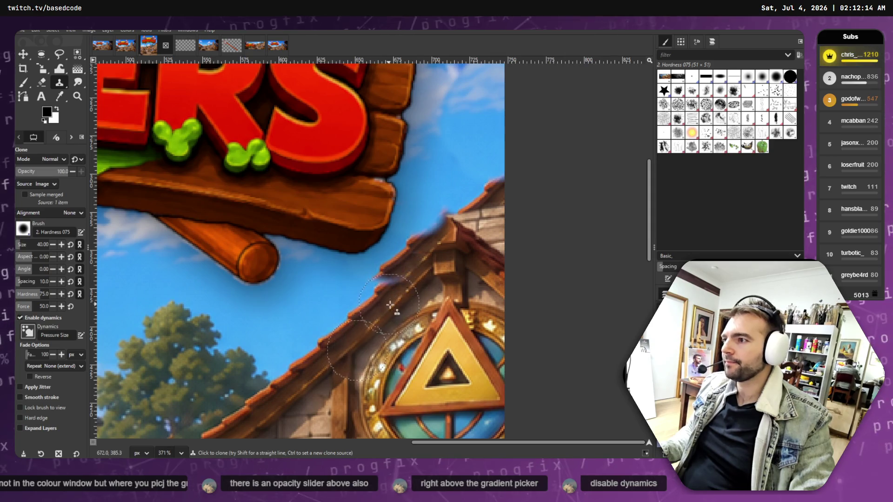
left_click(351, 320, "ctrl")
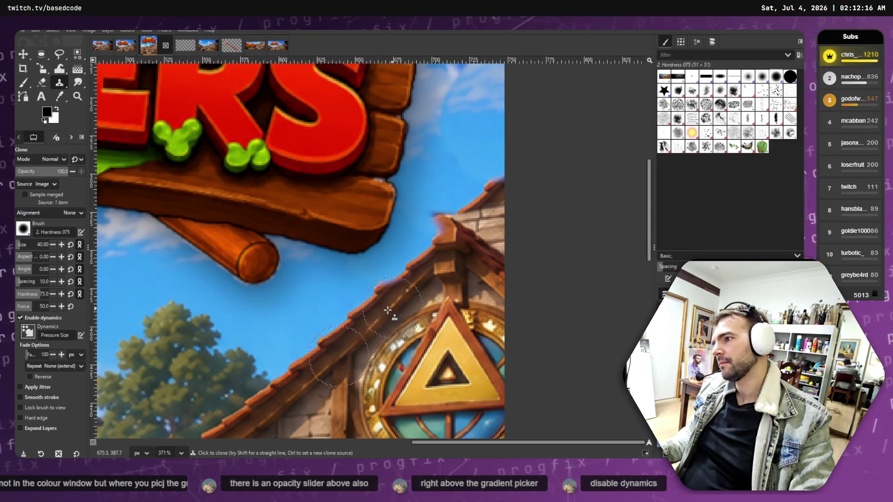
scroll(254, 361, "down", 10)
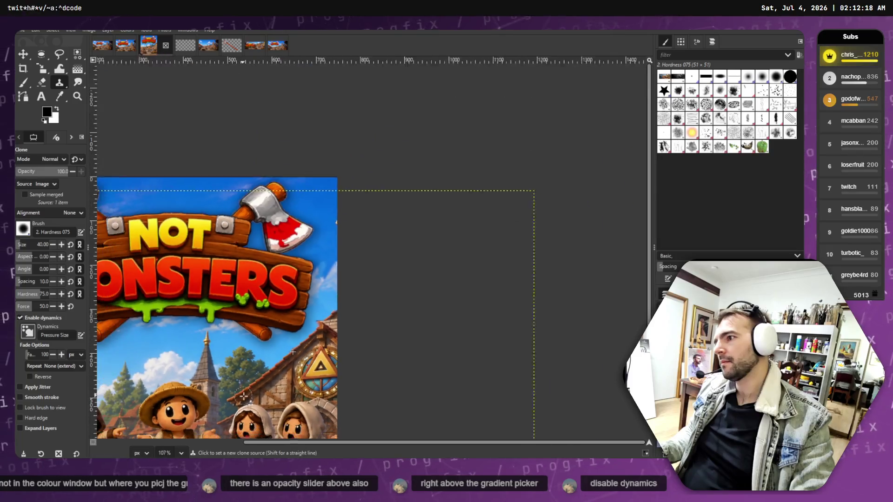
scroll(273, 344, "up", 7)
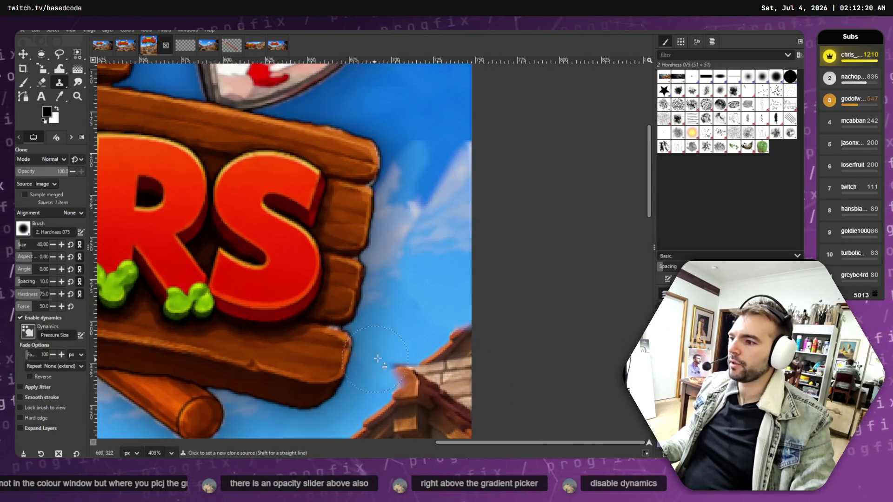
scroll(413, 361, "down", 5)
scroll(442, 176, "up", 2)
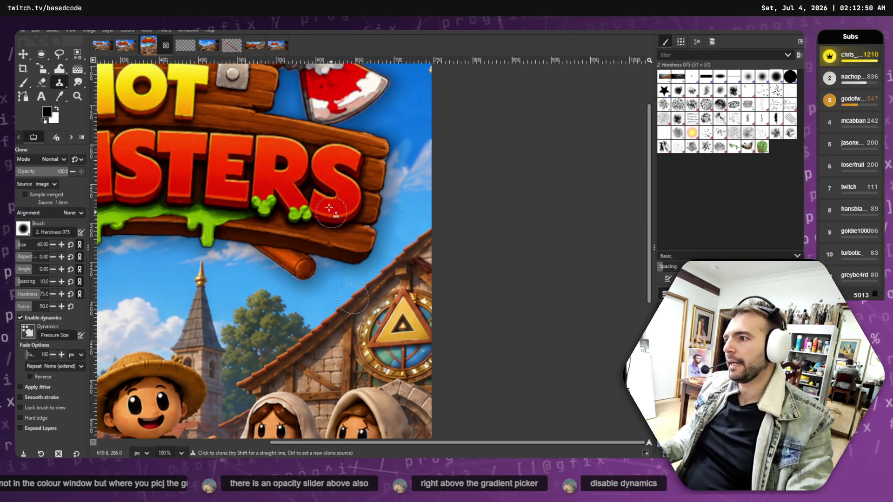
scroll(435, 209, "down", 5)
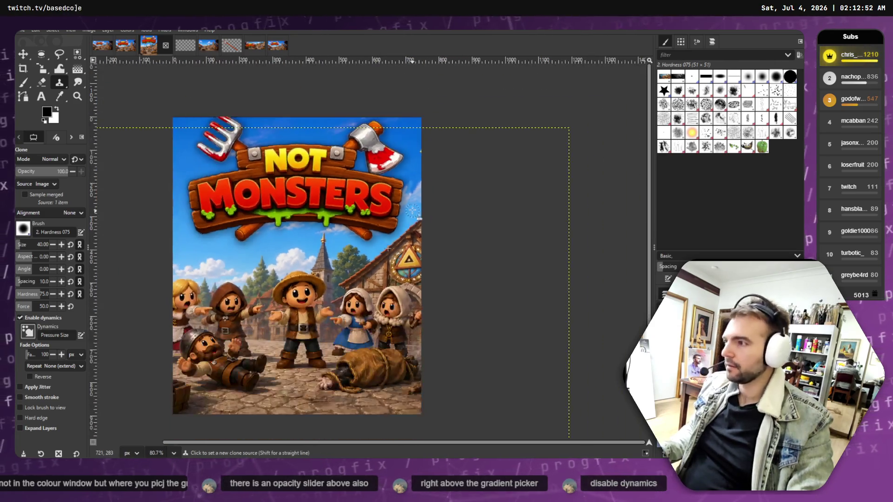
Re-export the cleaned capsule over store_capsule_vertical.png.
scroll(251, 205, "down", 1)
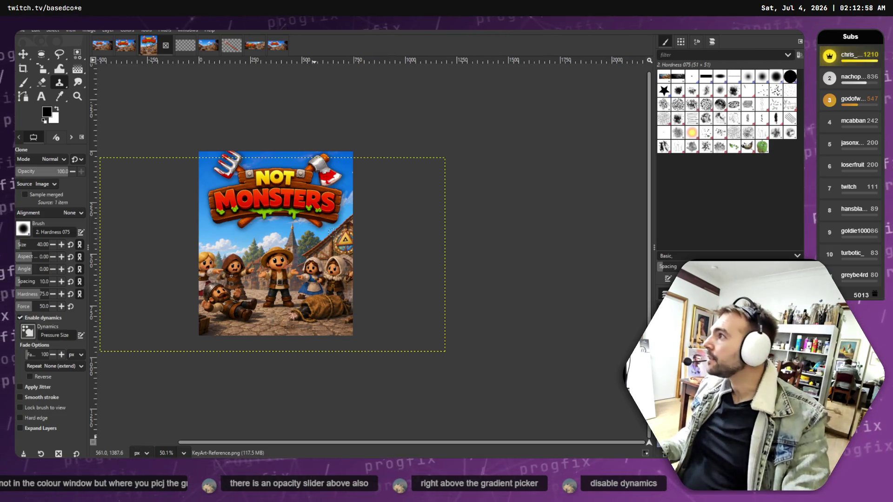
left_click(22, 30)
left_click(72, 155)
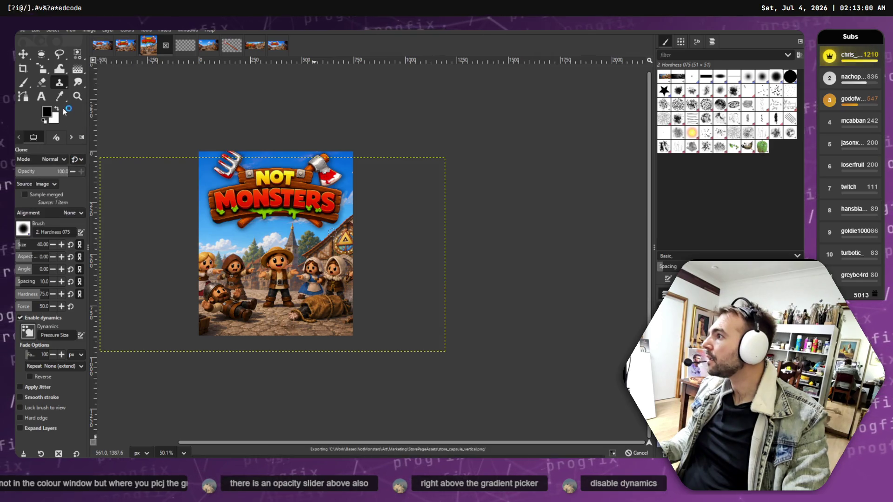
Export it as store_capsule_vertical.psd, replacing the existing file.
left_click(21, 30)
mouse_move(46, 103)
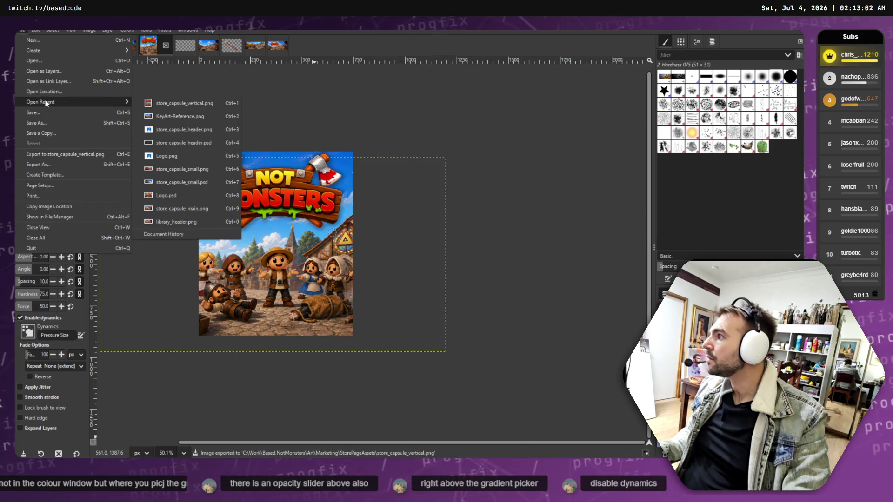
left_click(39, 165)
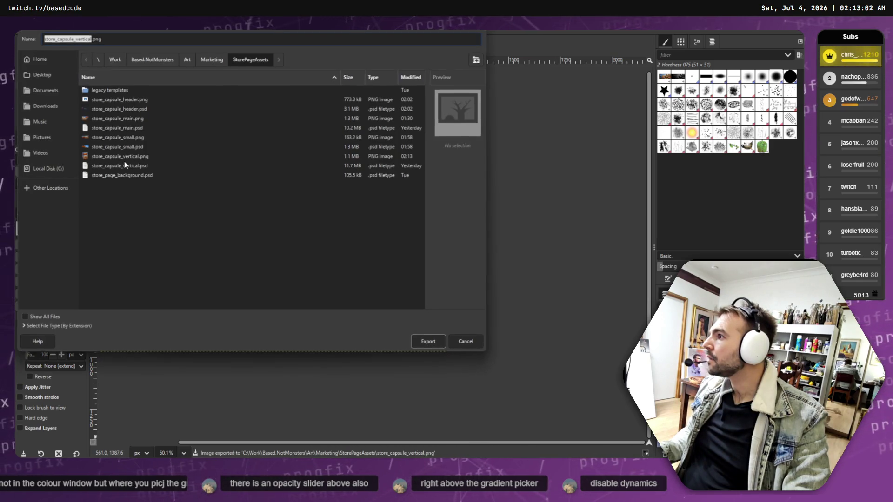
left_click(117, 39)
key("BackSpace")
key("BackSpace")
key("BackSpace")
type("psd")
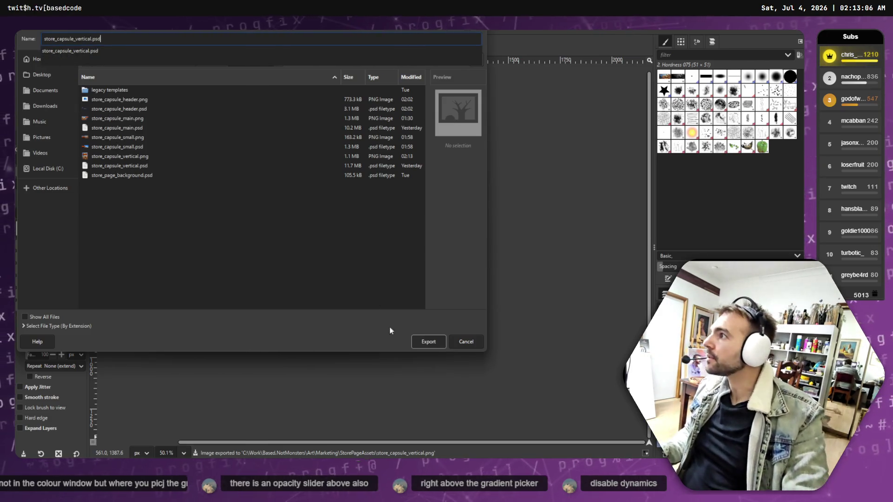
left_click(418, 346)
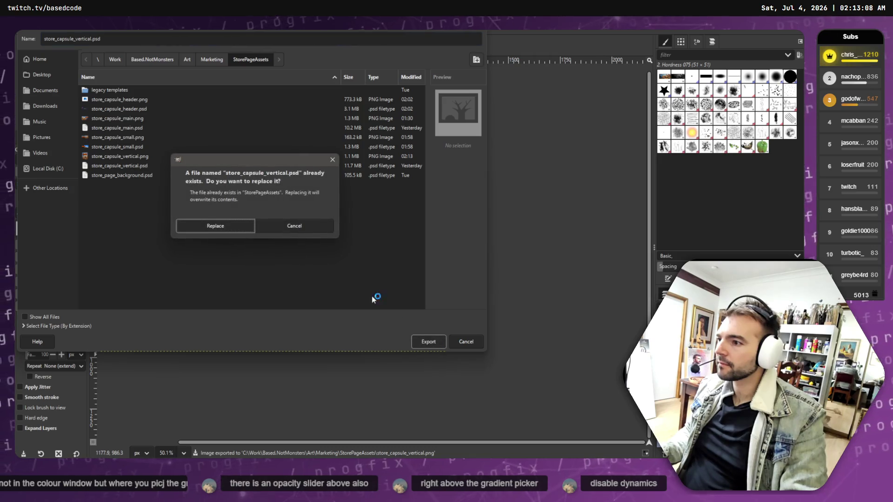
left_click(209, 226)
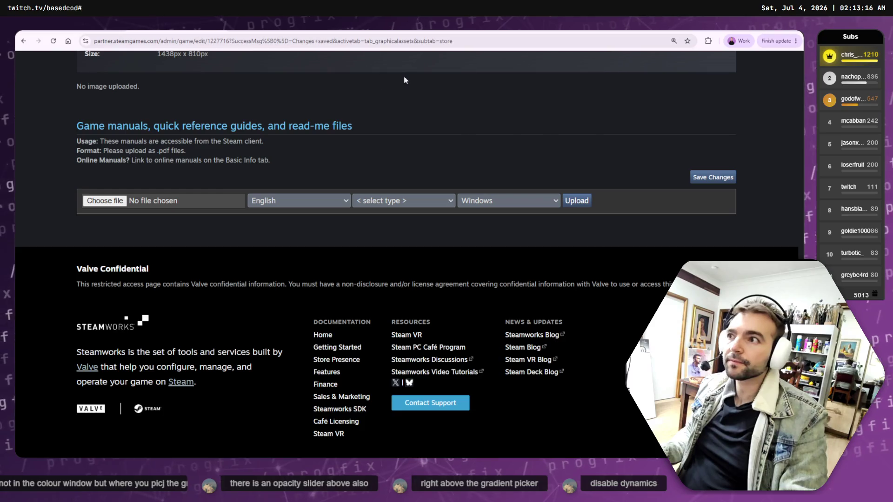
Stage store_capsule_vertical.png as the English Vertical Capsule and tick the legible-logo confirmation.
scroll(372, 203, "up", 20)
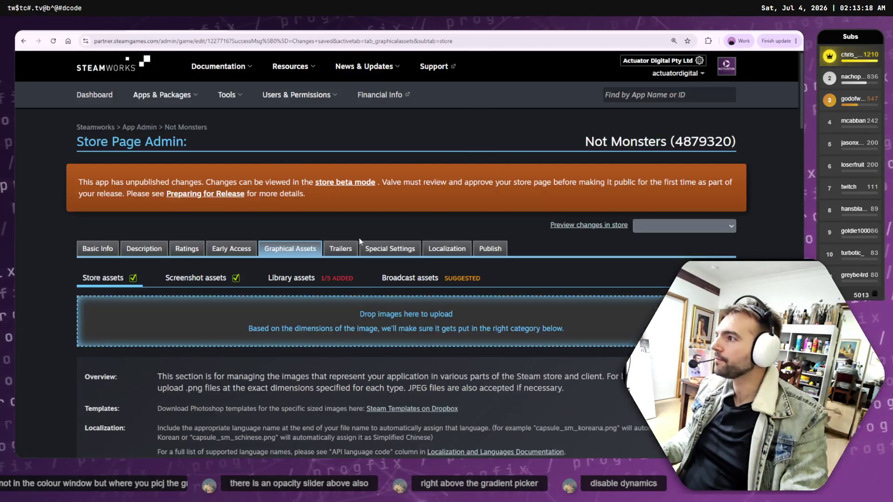
key("alt+Tab")
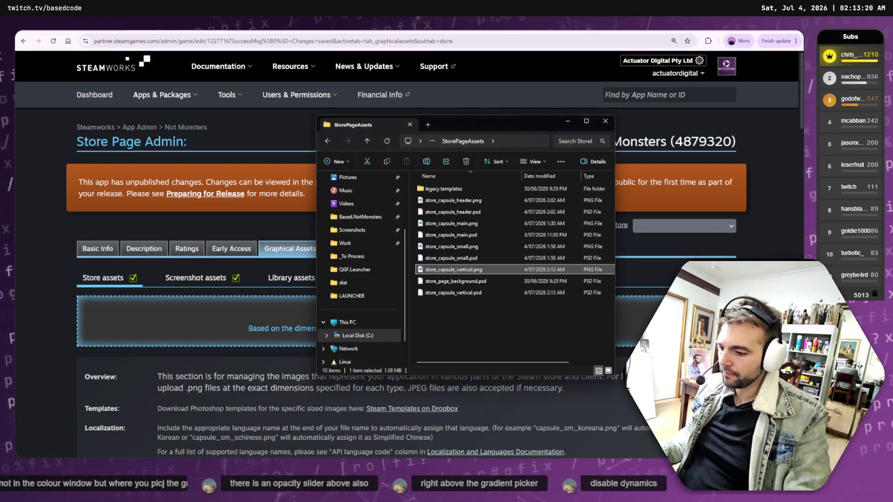
mouse_move(465, 272)
left_mouse_down()
mouse_move(260, 328)
mouse_move(388, 351)
left_mouse_up()
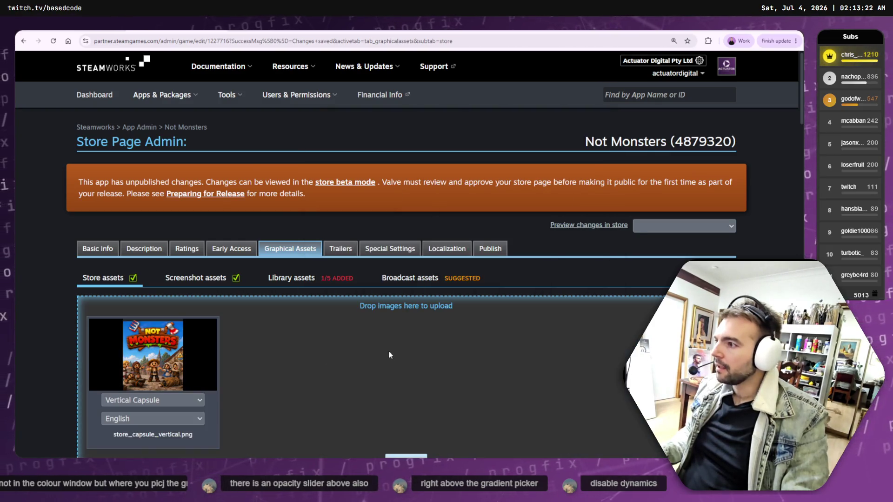
scroll(232, 331, "down", 2)
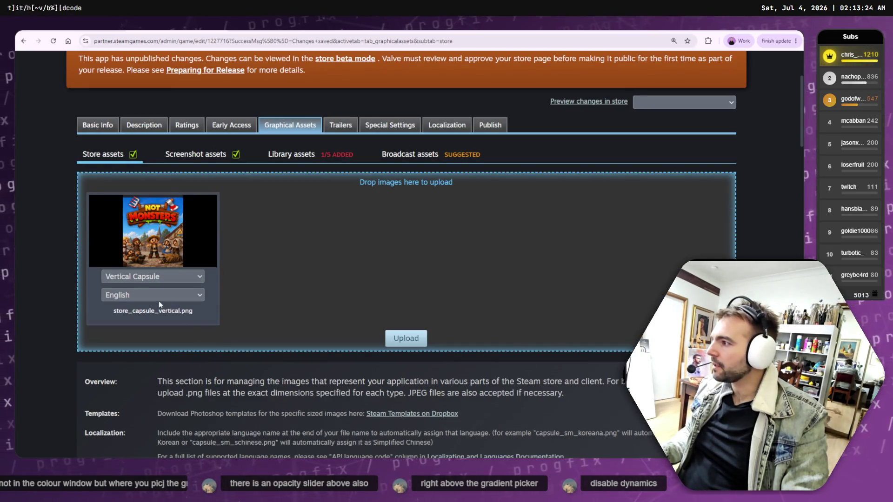
left_click(406, 338)
left_click(403, 173)
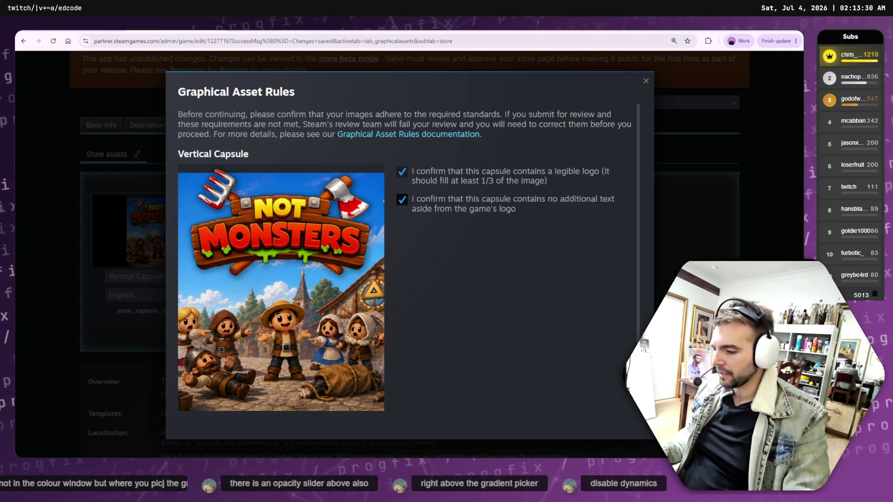
Clone plain blue sky over the yellow fleck beside the axe, undoing the stray strokes.
key("alt+Tab")
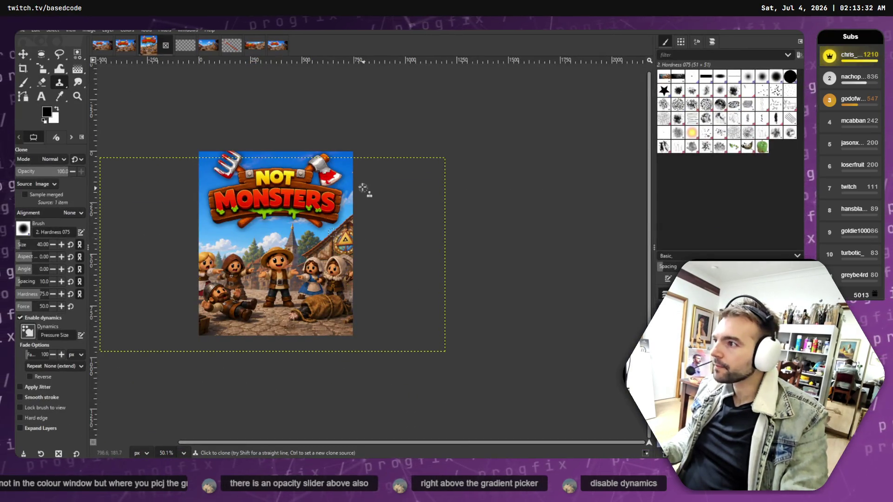
scroll(355, 175, "up", 10)
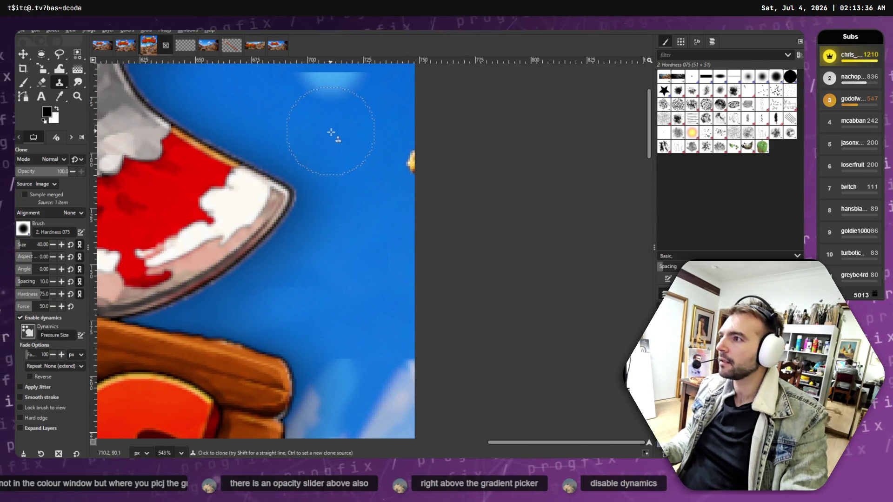
key("ctrl+z")
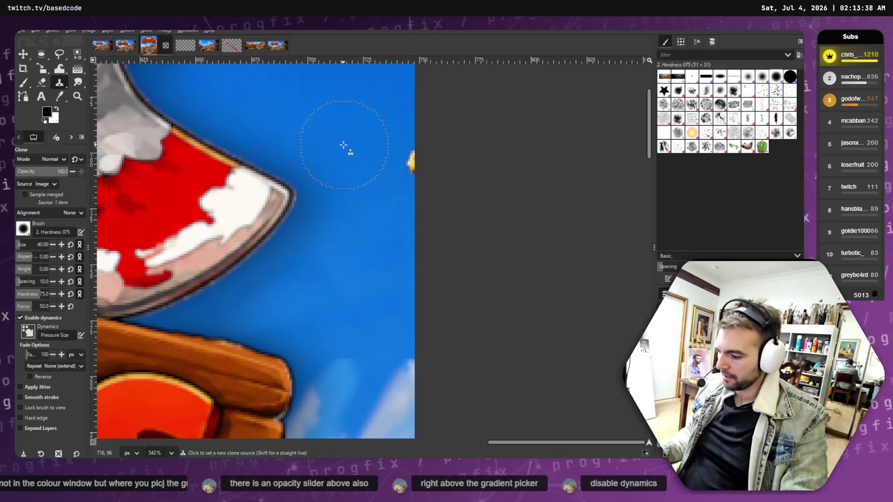
left_click(343, 142, "ctrl")
left_click(413, 159, "ctrl")
left_click(402, 119)
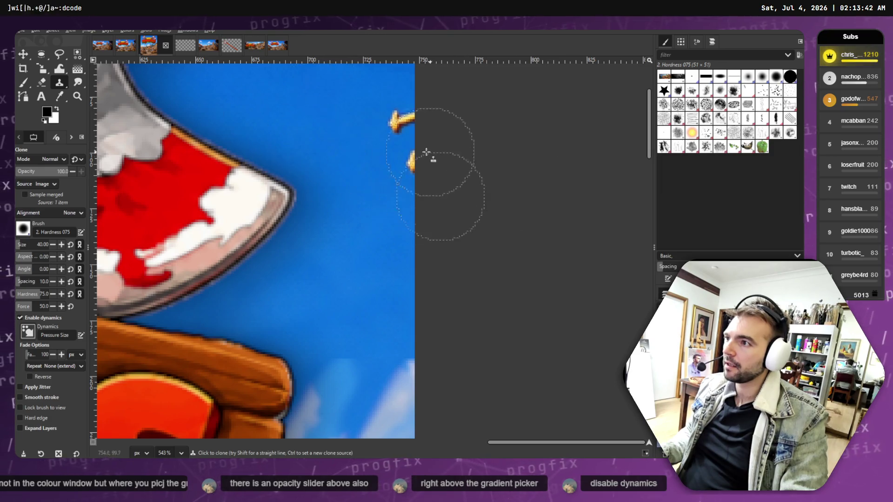
key("ctrl+z")
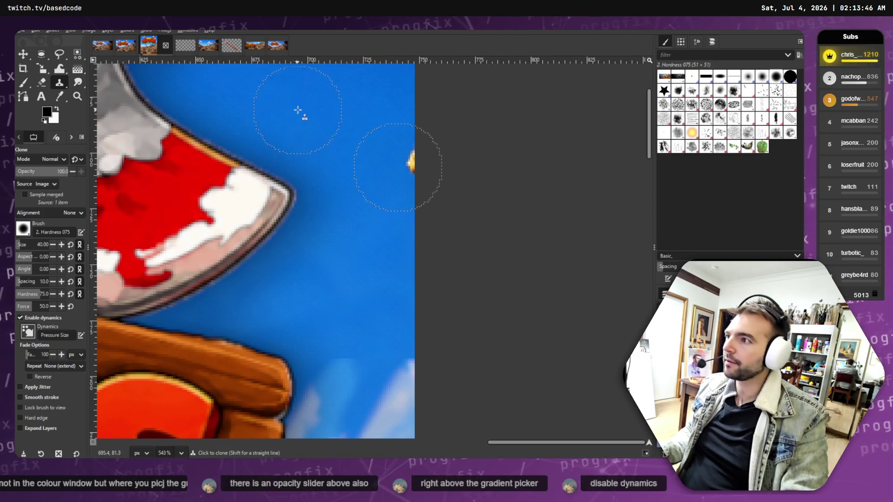
key("ctrl+z")
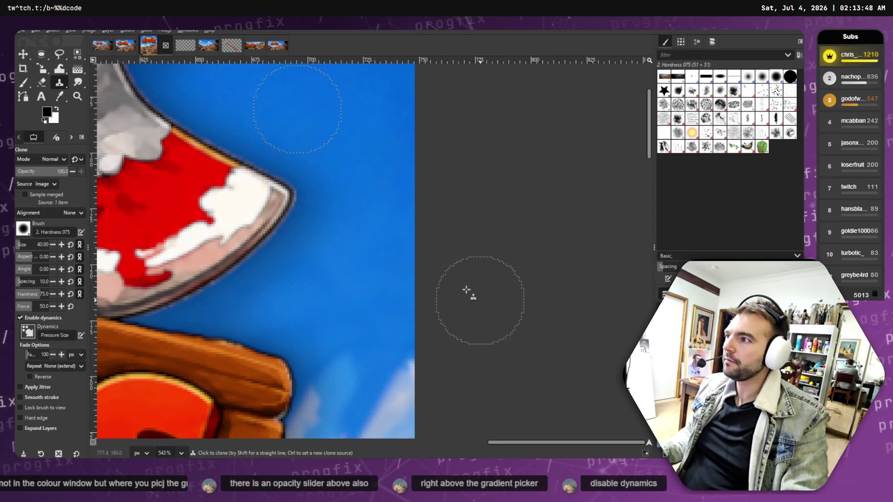
left_click(36, 30)
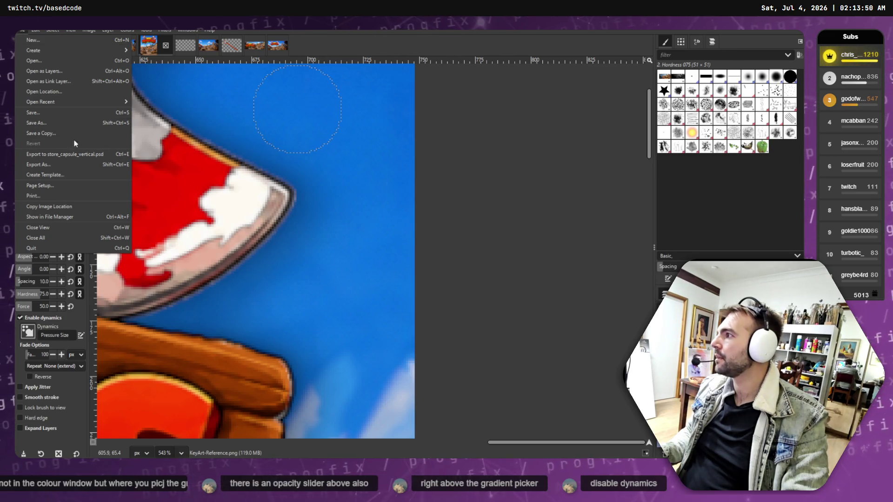
Attempt an export with a mistyped .pnbg extension, dismiss the format error and cancel.
key("Escape")
left_click(21, 30)
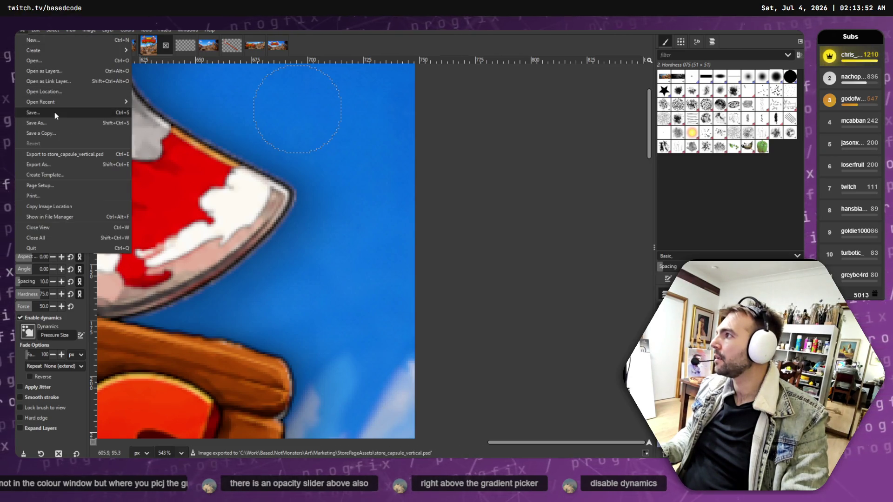
left_click(54, 167)
left_click(279, 39)
key("BackSpace")
key("BackSpace")
key("BackSpace")
type("pnbg")
key("Return")
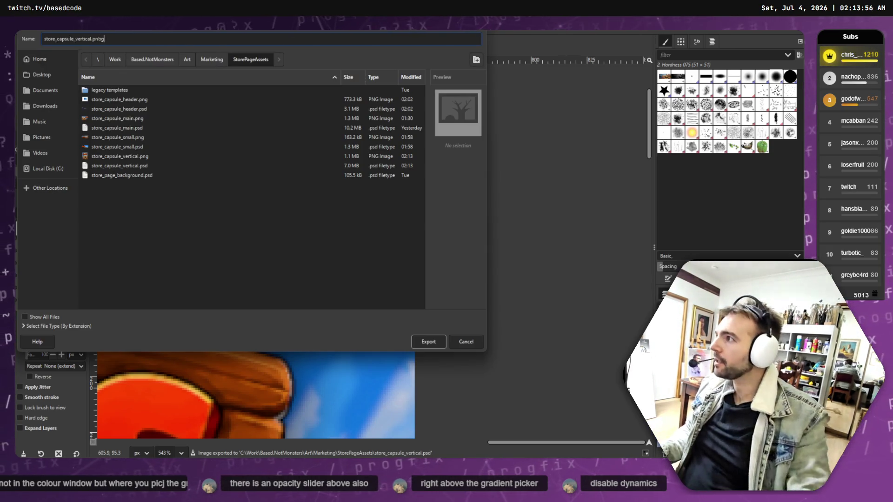
left_click(342, 220)
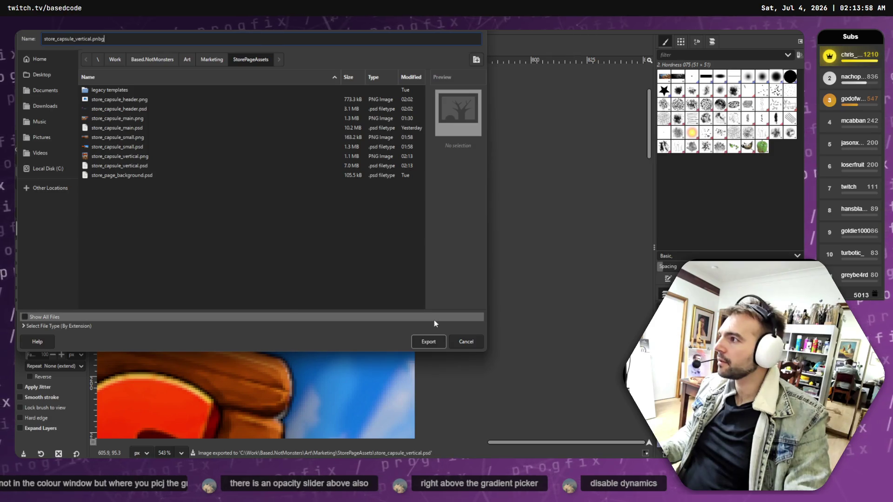
triple_click(105, 39)
type("g")
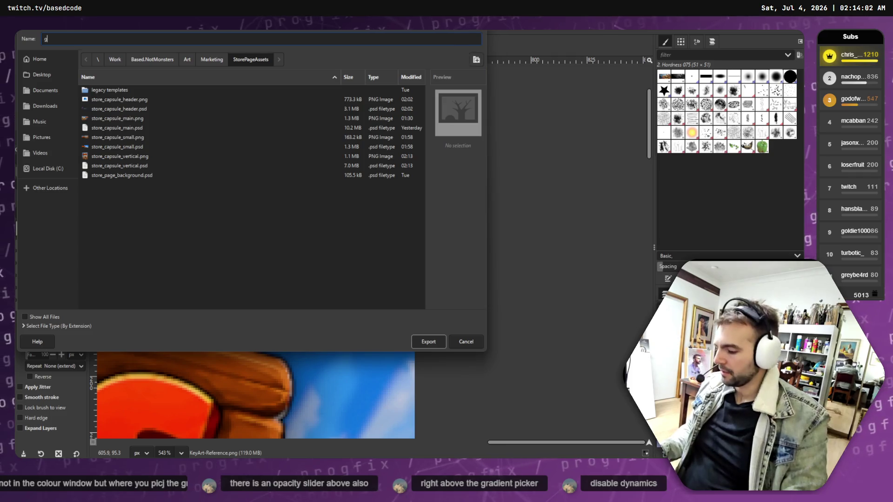
key("Escape")
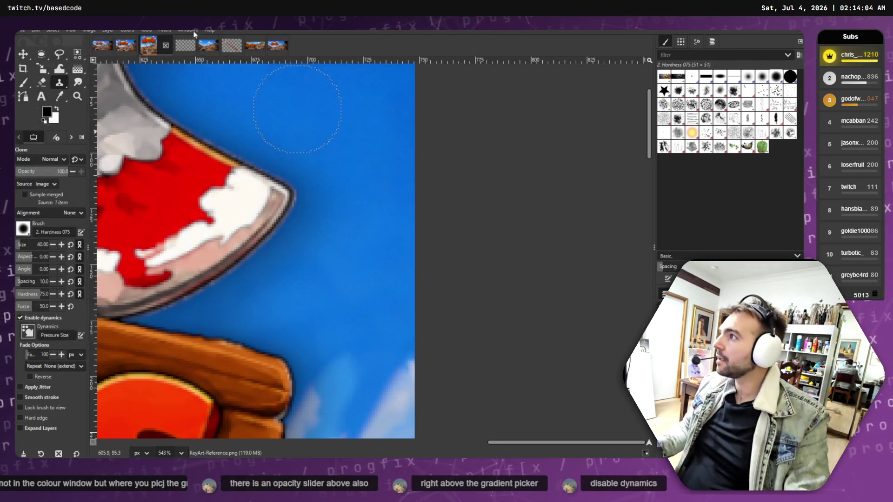
Save the cleaned capsule image as the XCF file.
left_click(22, 30)
left_click(38, 123)
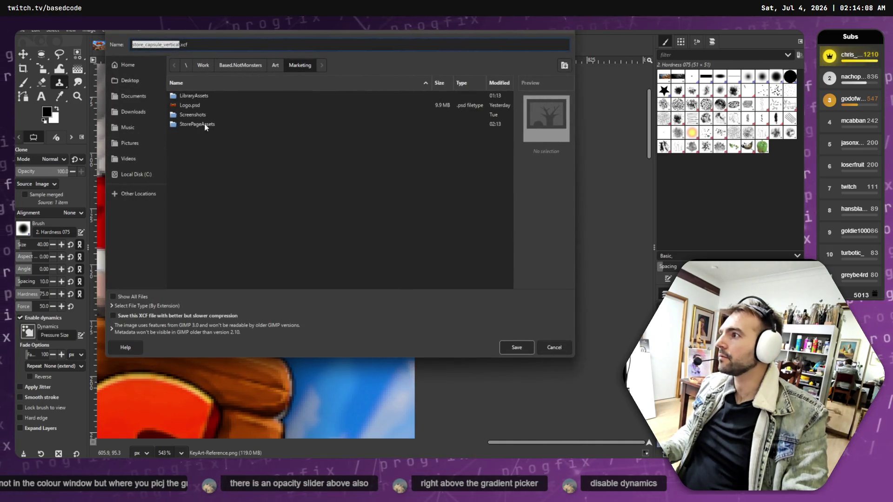
left_click(517, 347)
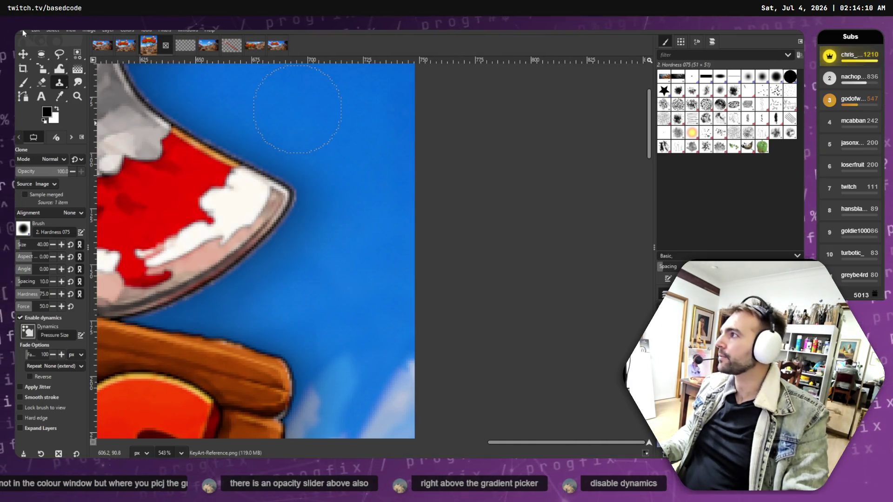
Export the image as store_capsule_vertical.png, replacing the existing PNG.
left_click(21, 30)
left_click(53, 166)
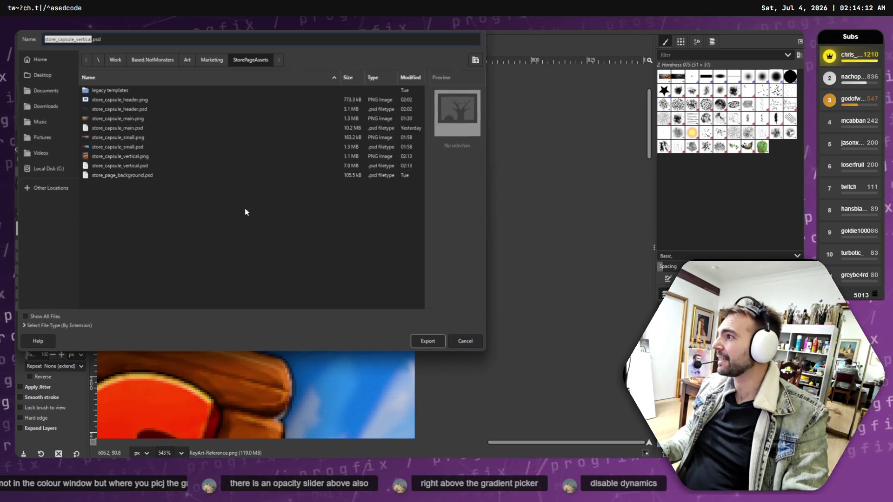
left_click(124, 38)
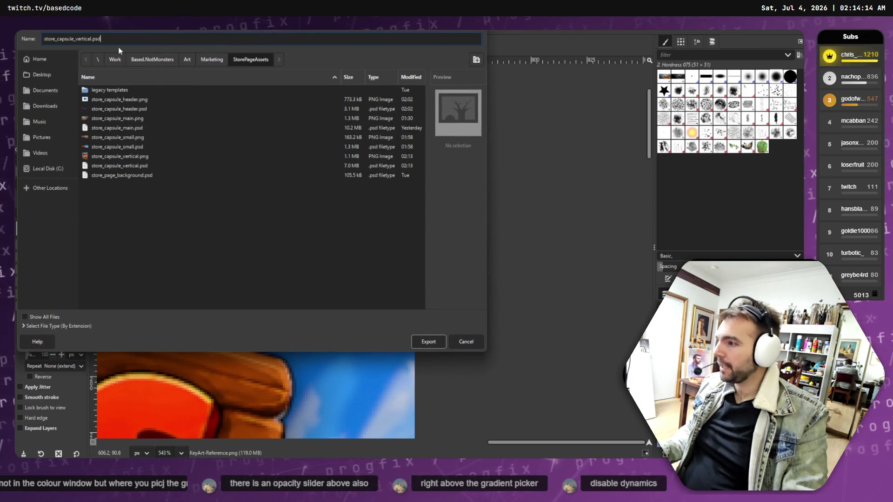
key("BackSpace")
key("BackSpace")
key("BackSpace")
type("png")
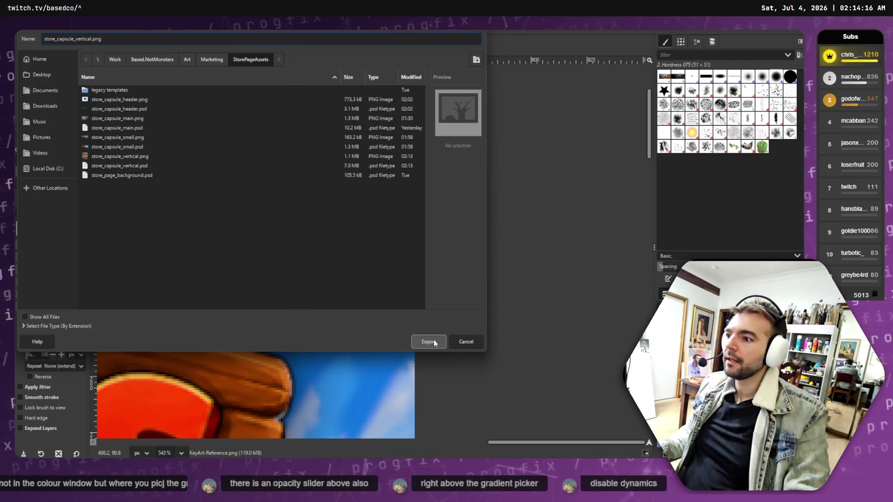
left_click(430, 340)
key("Return")
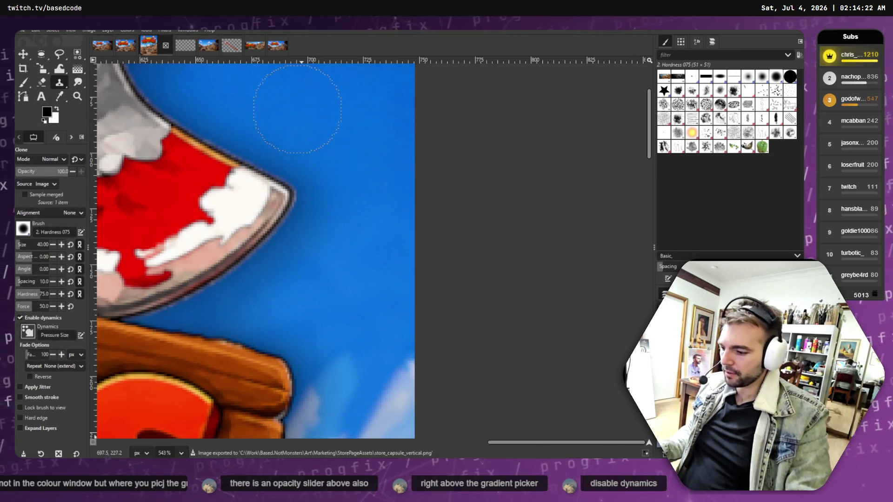
key("alt+Tab")
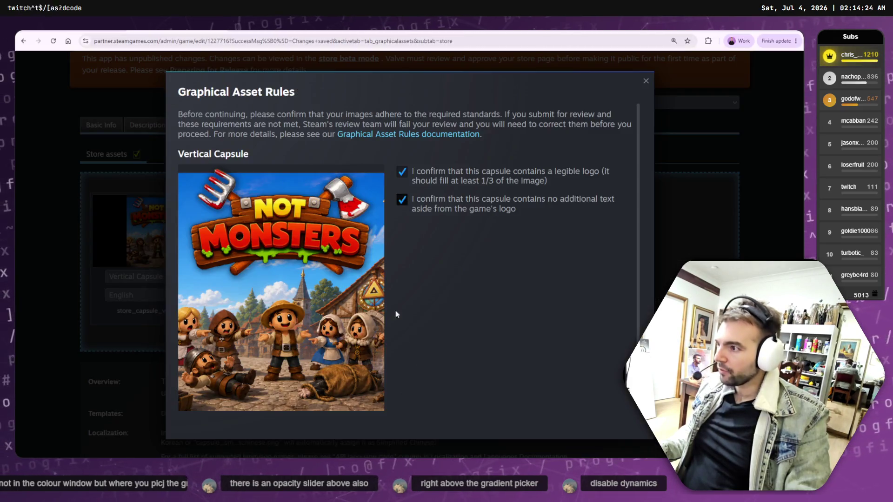
Reload the store page and upload the re-exported store_capsule_vertical.png with both rule boxes ticked.
left_click(644, 80)
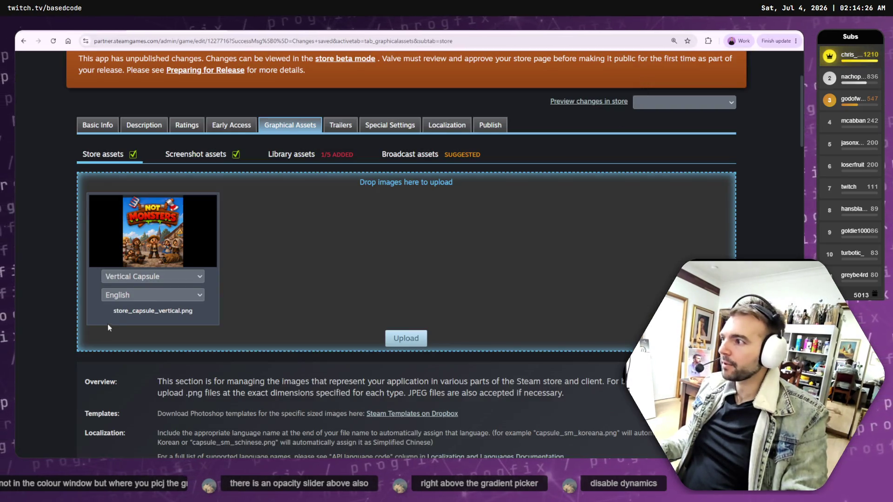
left_click(54, 42)
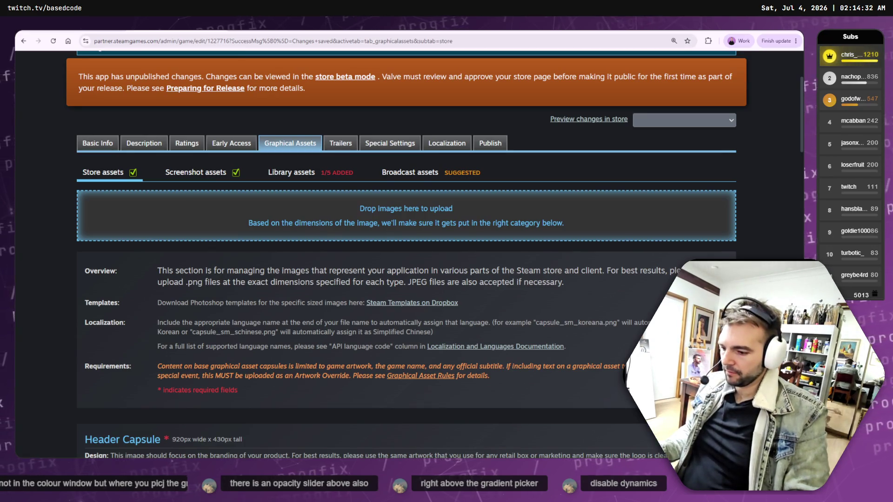
key("alt+Tab")
left_click_drag(454, 270, 260, 217)
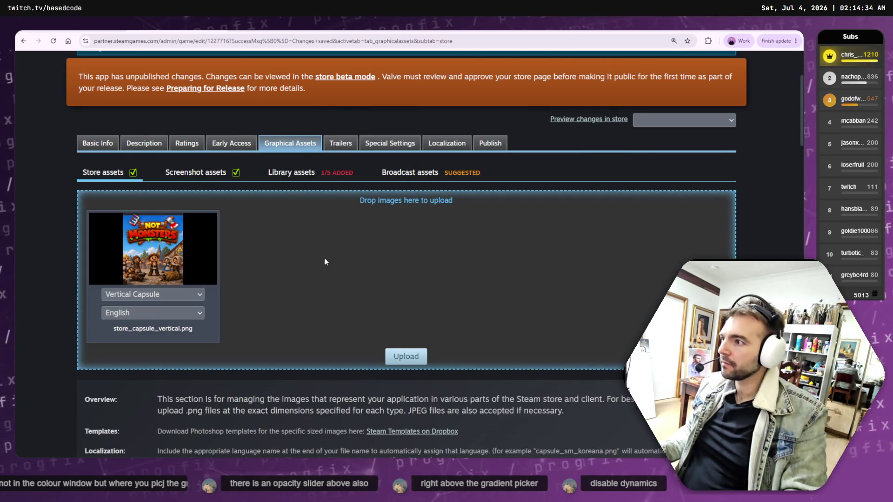
left_click(406, 356)
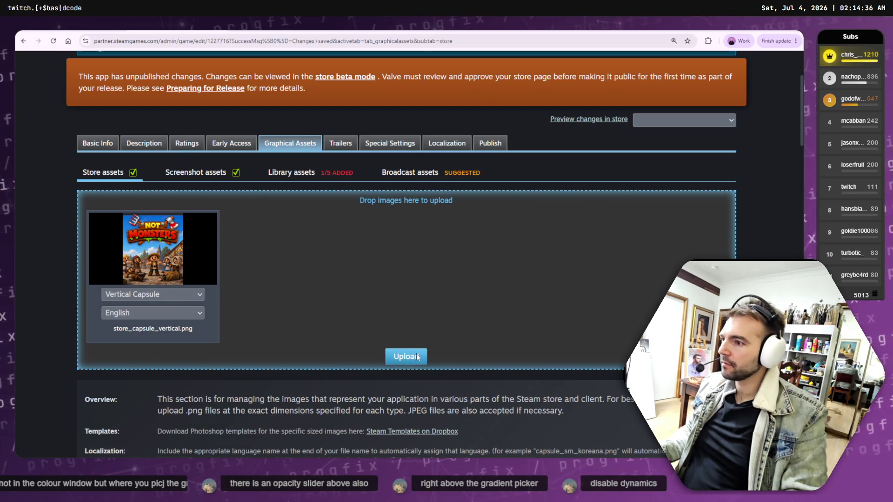
left_click(402, 171)
left_click(424, 207)
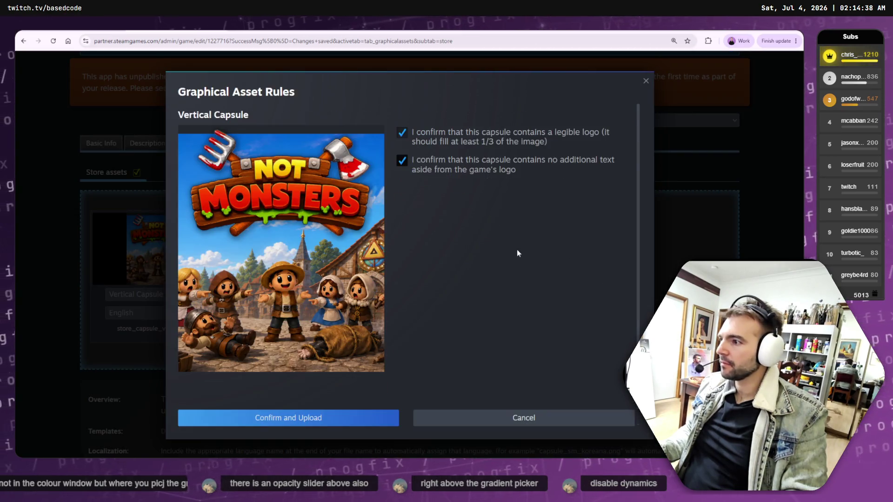
left_click(354, 418)
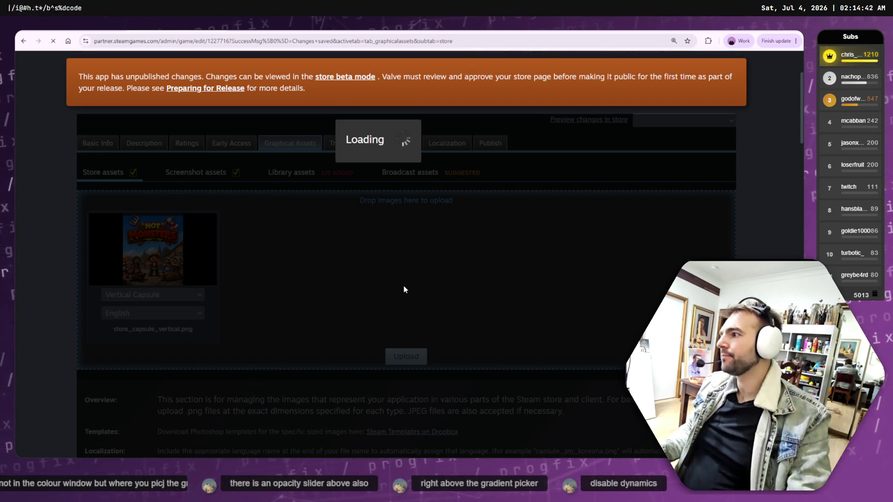
scroll(476, 268, "down", 15)
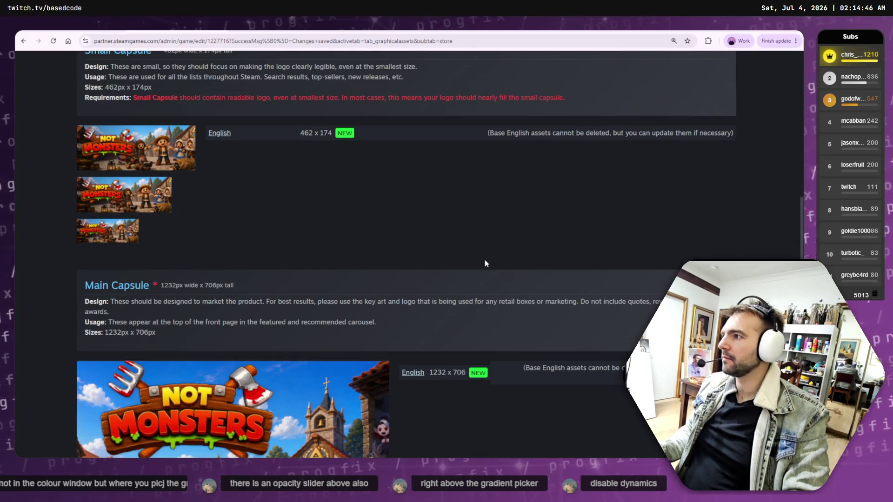
Check the new 748 x 896 English Vertical Capsule, then switch to the Library assets subtab.
mouse_move(138, 95)
left_mouse_down()
mouse_move(404, 81)
mouse_move(482, 99)
mouse_move(588, 90)
left_mouse_up()
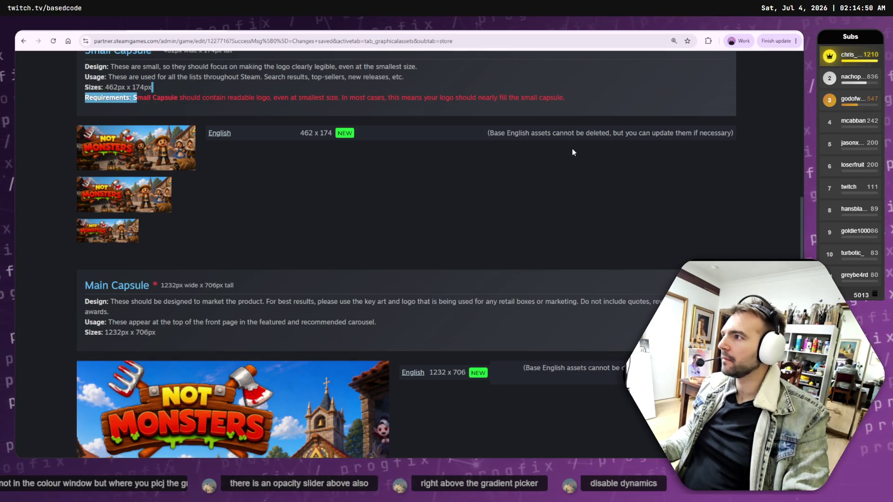
scroll(573, 151, "down", 3)
scroll(573, 151, "down", 10)
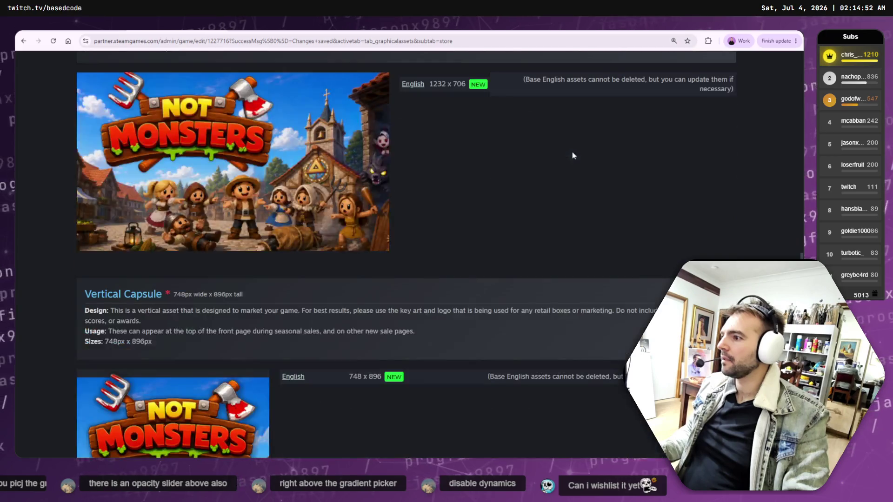
scroll(514, 167, "down", 10)
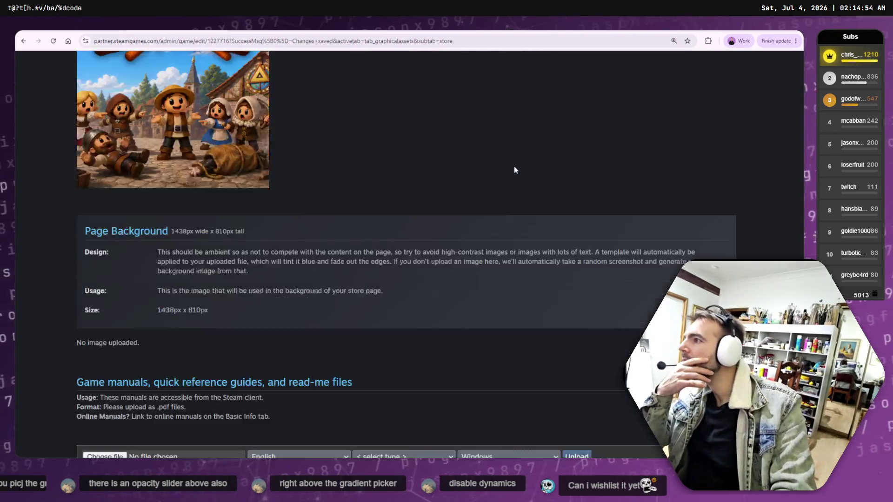
scroll(582, 229, "up", 10)
scroll(583, 229, "up", 15)
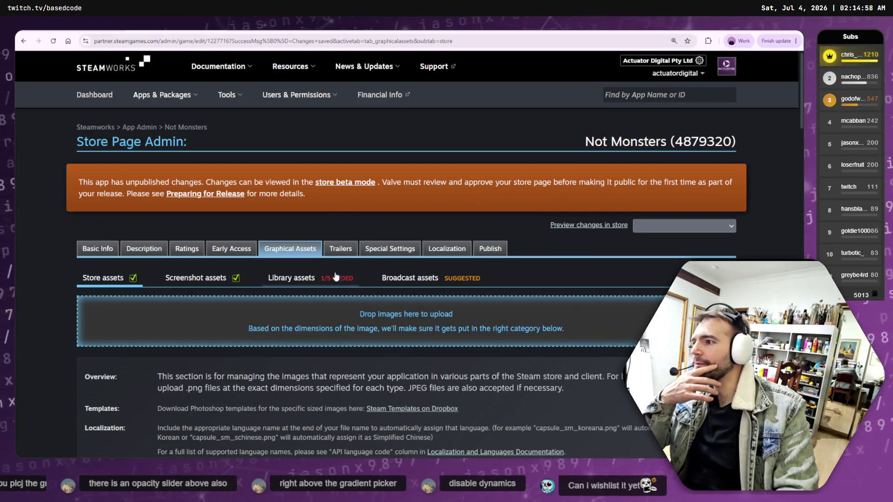
left_click(338, 277)
scroll(398, 303, "down", 9)
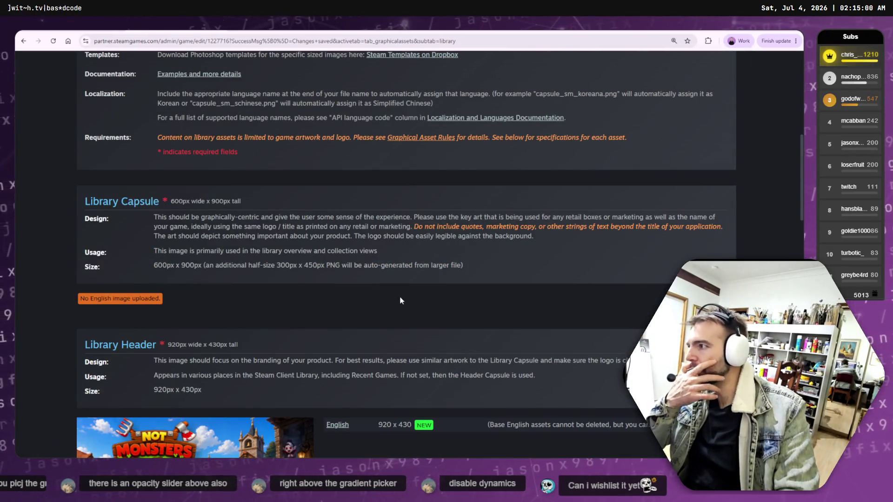
Review the Library Capsule, Header, Hero and Logo requirements, then bring the Twitch window forward.
scroll(400, 300, "down", 3)
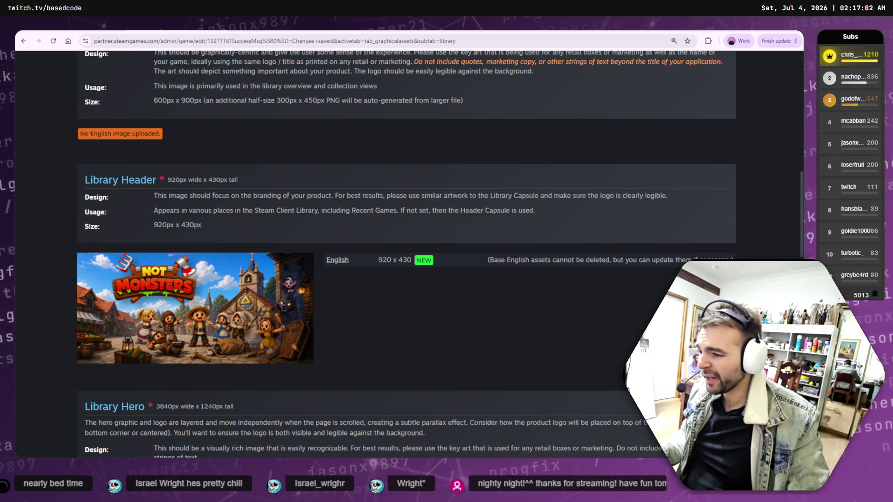
mouse_move(600, 431)
left_mouse_down()
mouse_move(409, 46)
mouse_move(478, 65)
mouse_move(465, 118)
left_mouse_up()
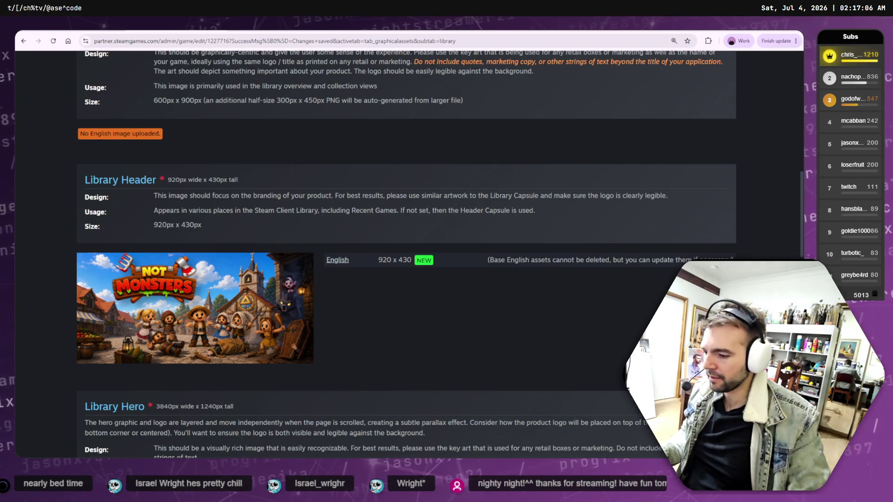
scroll(565, 414, "down", 7)
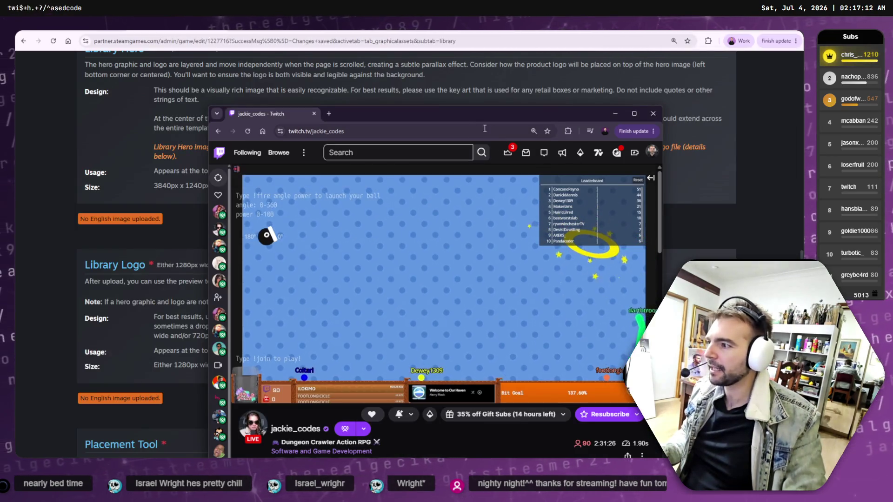
Switch Twitch to another followed live channel, maximized, at 76% volume in fullscreen.
left_click_drag(471, 125, 443, 73)
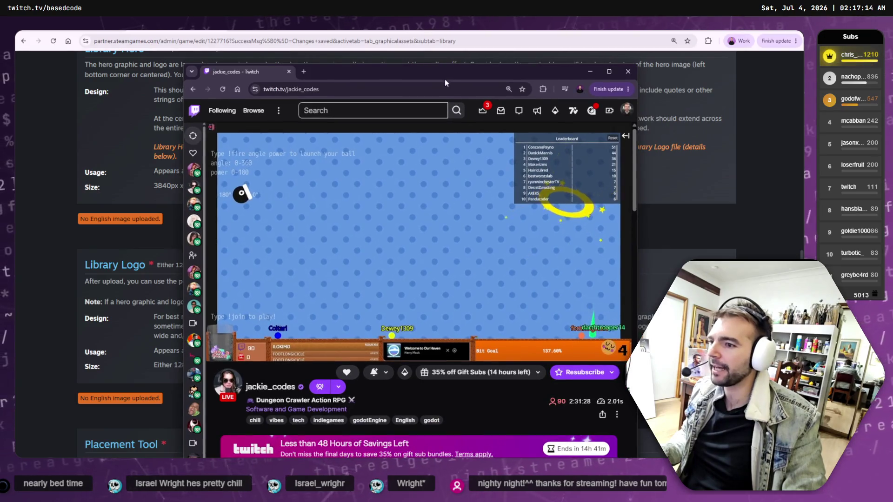
left_click(199, 172)
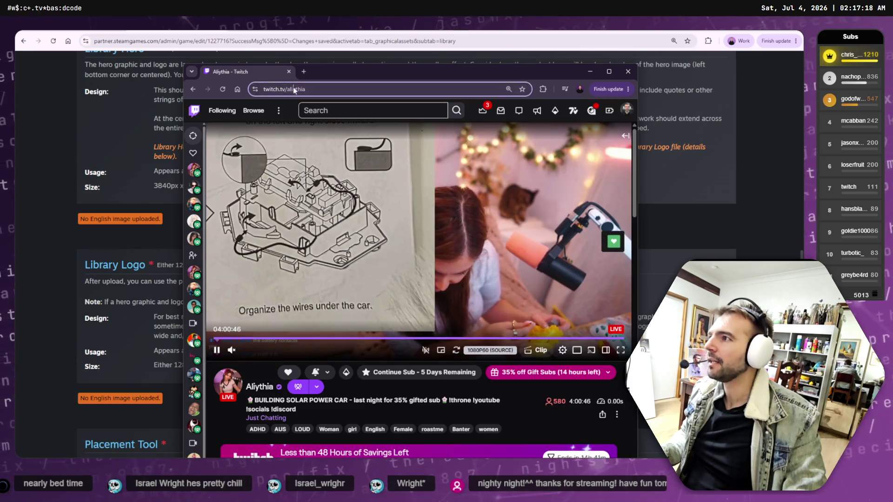
double_click(334, 89)
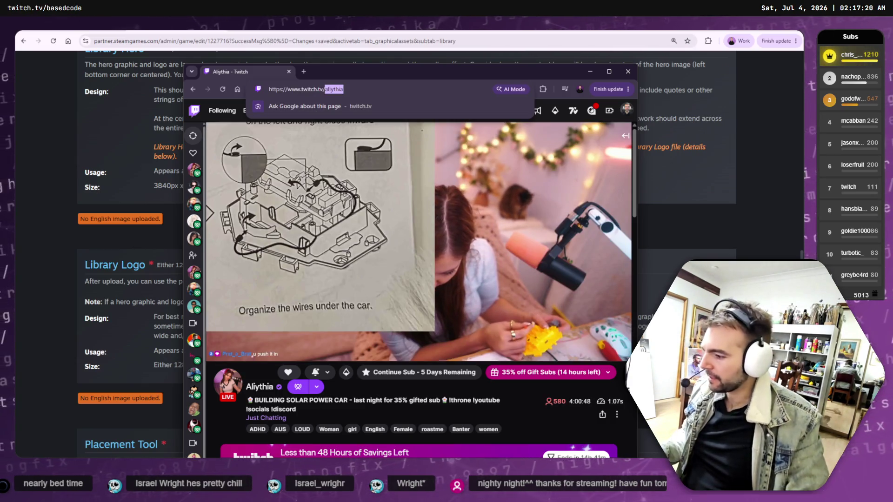
key("alt+Tab")
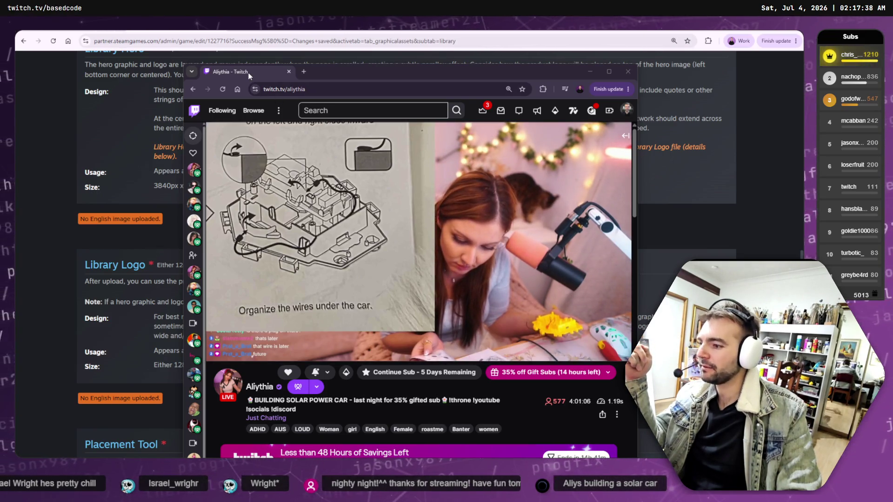
double_click(387, 74)
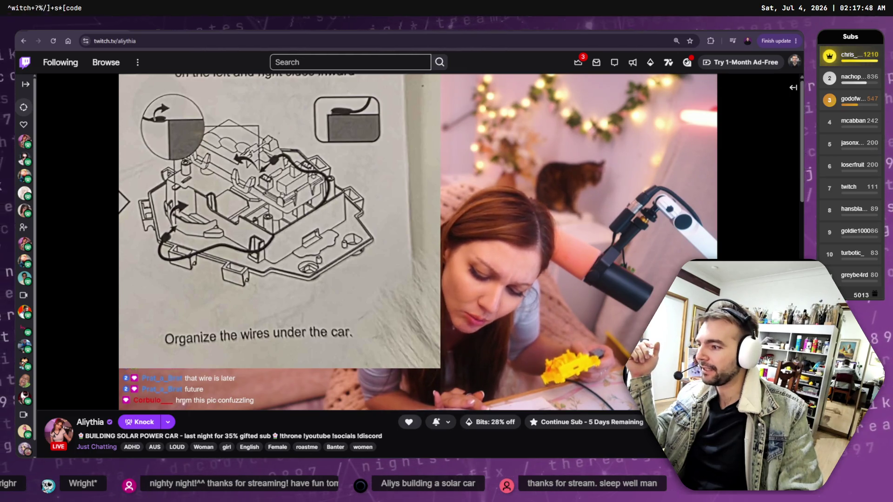
left_click_drag(89, 401, 107, 403)
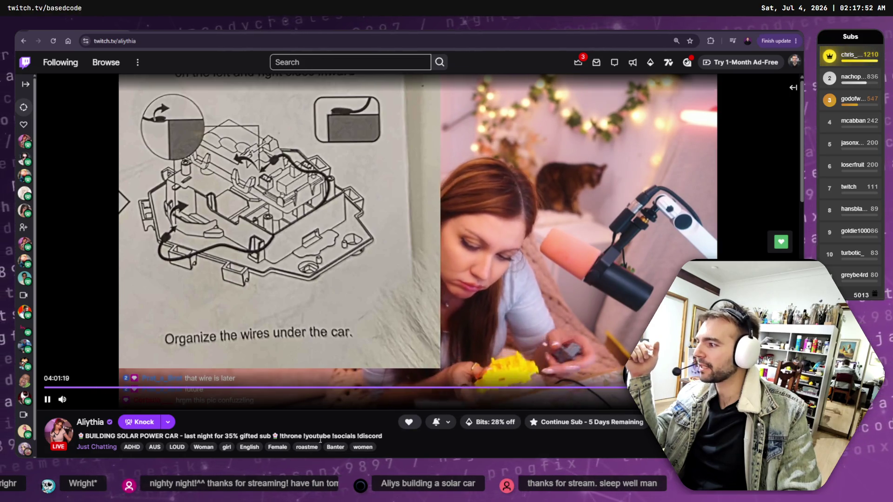
key("f")
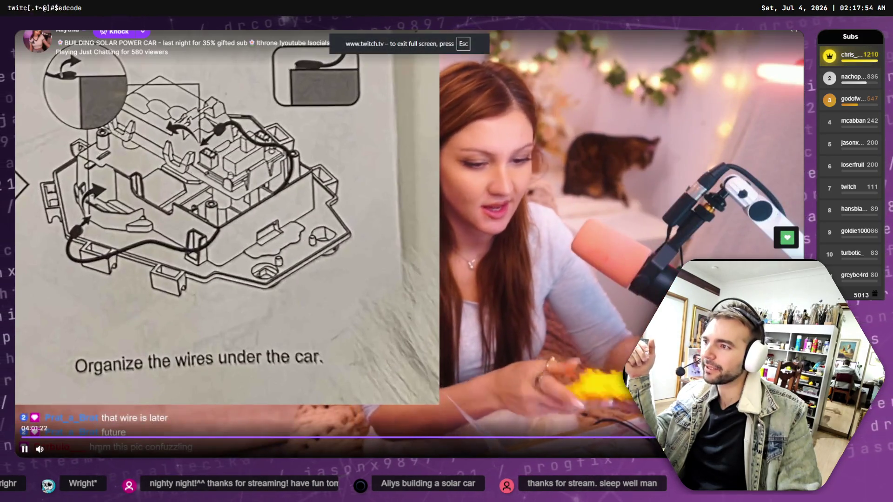